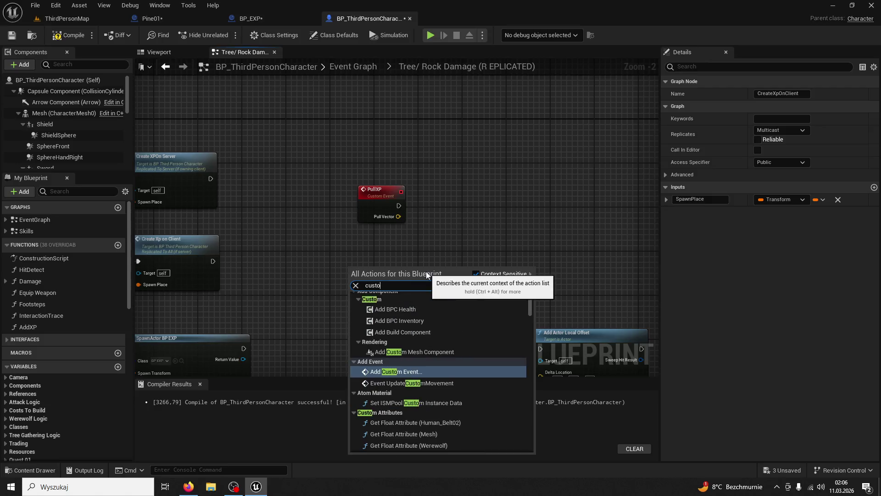
# Add a custom event named PullXPOnServer set to Run on Server.
pyautogui.press('Return')
pyautogui.write('pullXPPullXPOnS')
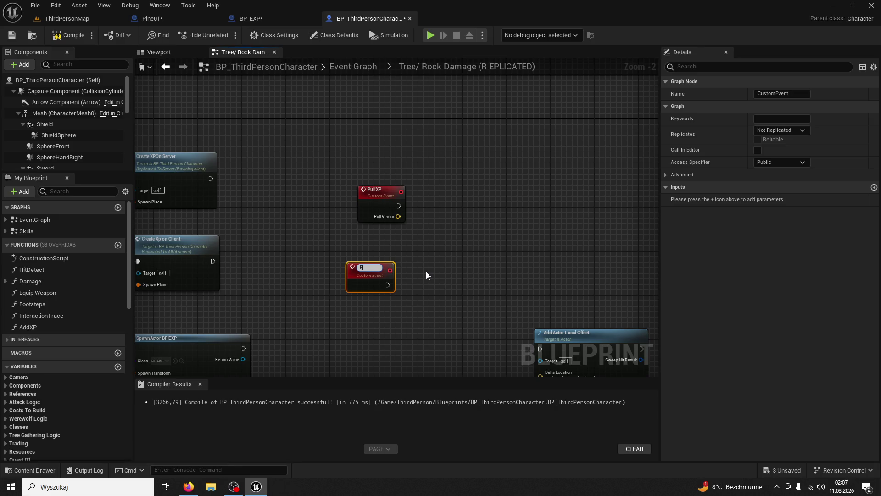
pyautogui.write('erver')
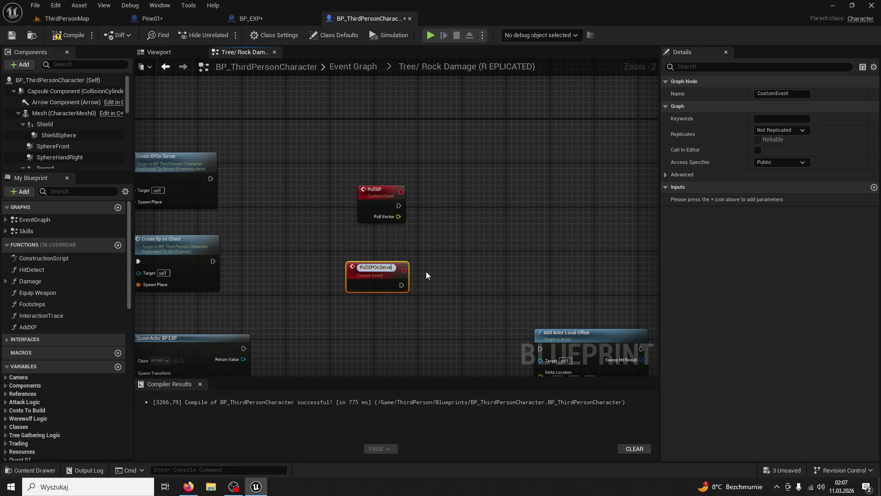
pyautogui.press('Return')
pyautogui.click(778, 130)
pyautogui.click(783, 161)
pyautogui.moveTo(422, 309); pyautogui.dragTo(408, 254)
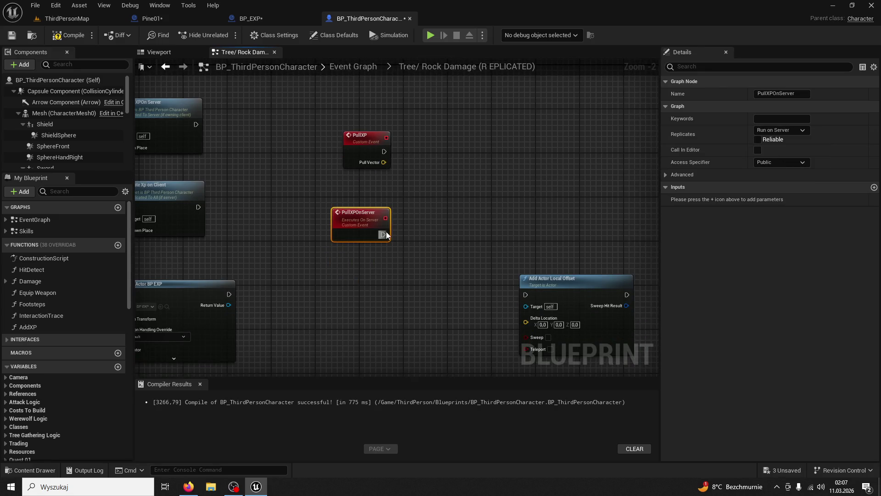
# Give PullXPOnServer a Vector input named Pull Vector and paste a copy of the event.
pyautogui.click(874, 187)
pyautogui.click(705, 201)
pyautogui.write('PullVector')
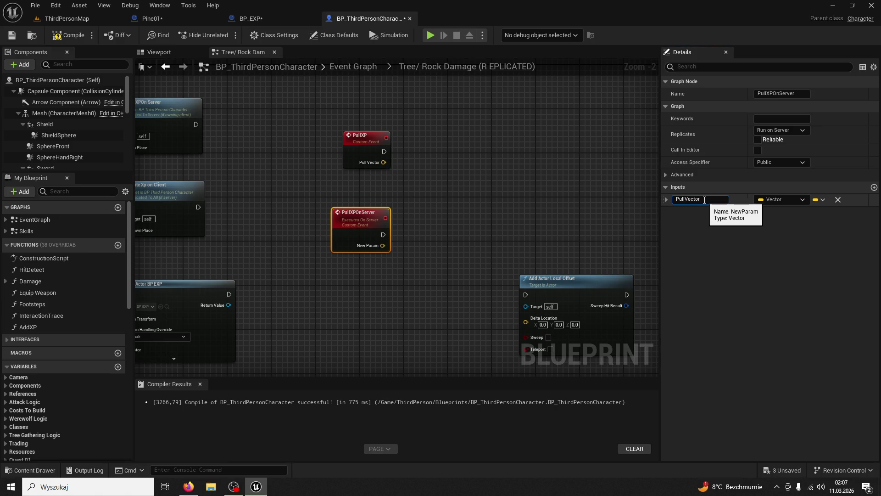
pyautogui.press('Return')
pyautogui.click(365, 313)
pyautogui.hotkey('ctrl', 'v')
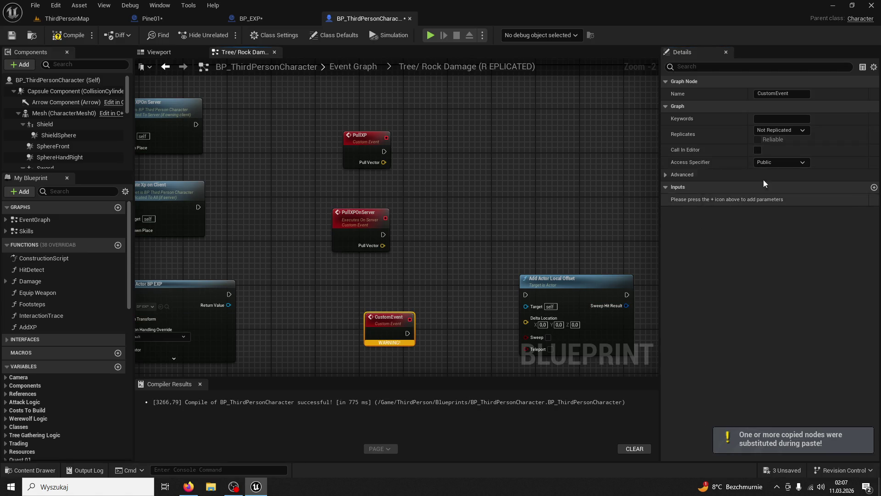
# Add a Pull Vector input to the pasted event and wire it to Add Actor Local Offset's Delta Location.
pyautogui.click(874, 188)
pyautogui.doubleClick(711, 198)
pyautogui.write('PullVector')
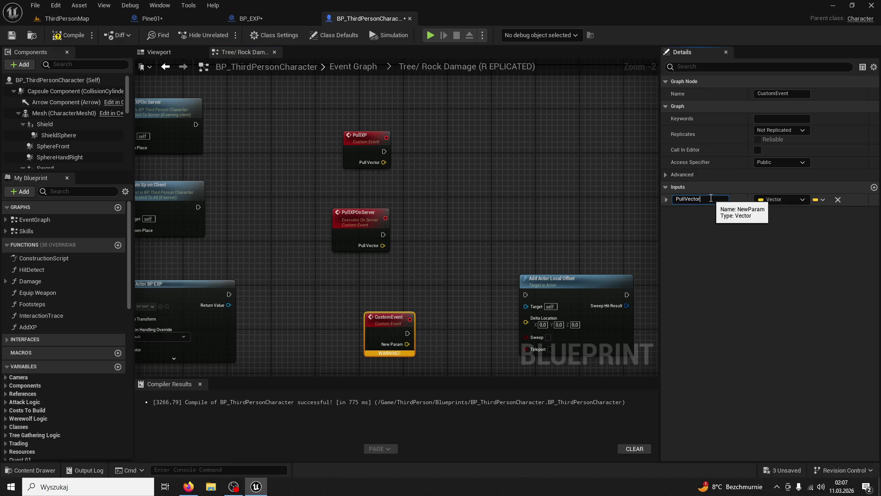
pyautogui.press('Return')
pyautogui.moveTo(407, 344)
pyautogui.mouseDown()
pyautogui.moveTo(491, 337)
pyautogui.moveTo(526, 322)
pyautogui.mouseUp()
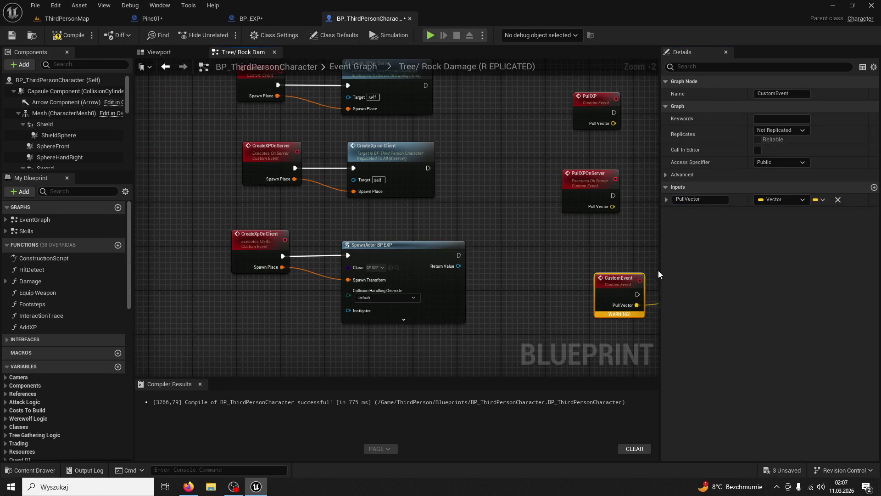
# Set the pasted event to Multicast and rename it PullXpOnClient.
pyautogui.click(781, 130)
pyautogui.click(773, 142)
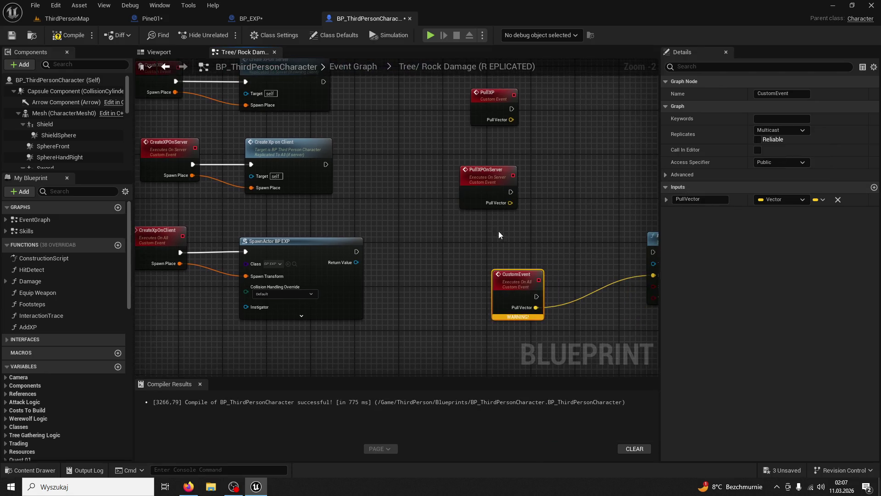
pyautogui.moveTo(511, 191); pyautogui.dragTo(588, 188)
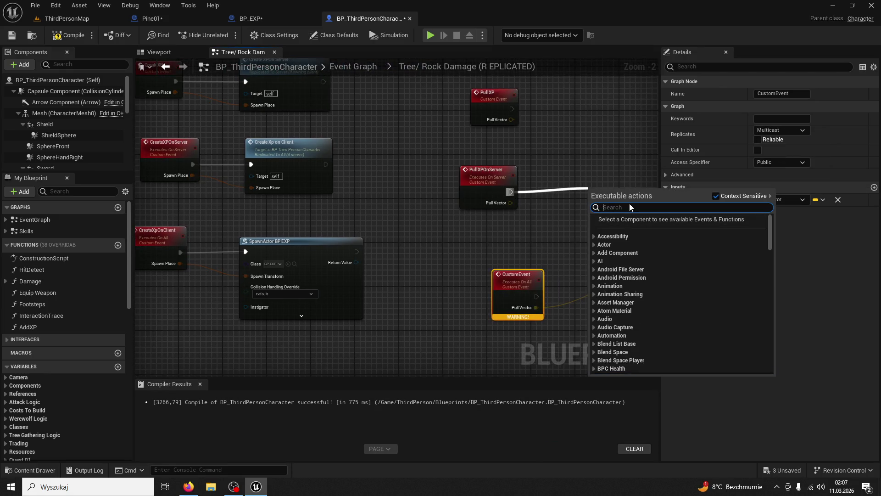
pyautogui.click(779, 93)
pyautogui.write('PullXpOnClient')
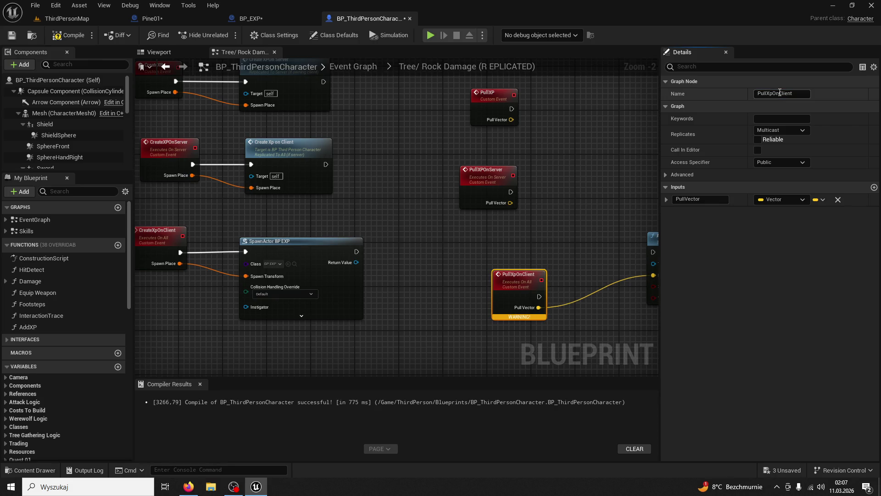
pyautogui.press('Return')
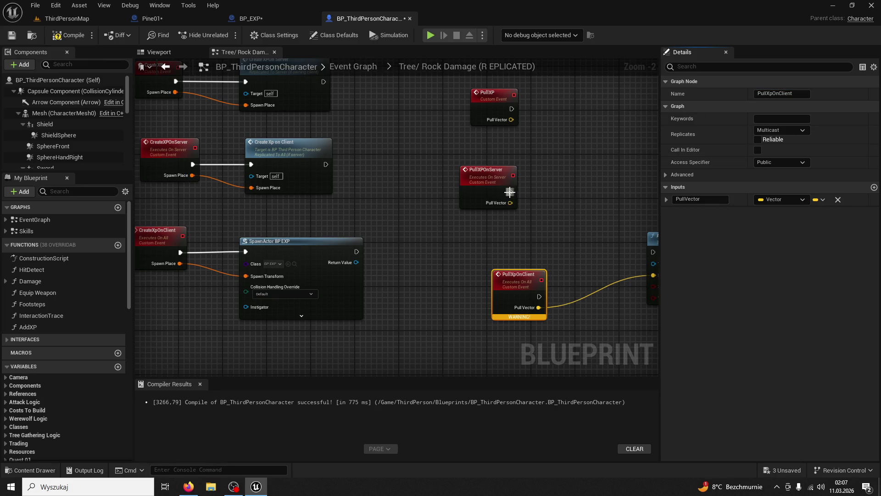
pyautogui.moveTo(510, 192); pyautogui.dragTo(538, 190)
pyautogui.write('pu')
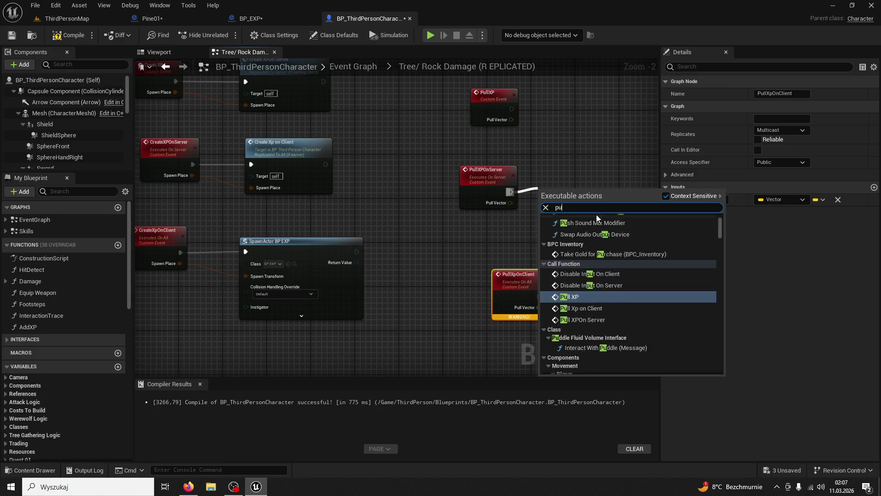
pyautogui.write('ll xp on')
# Call Pull Xp on Client from PullXPOnServer, passing its Pull Vector.
pyautogui.click(596, 214)
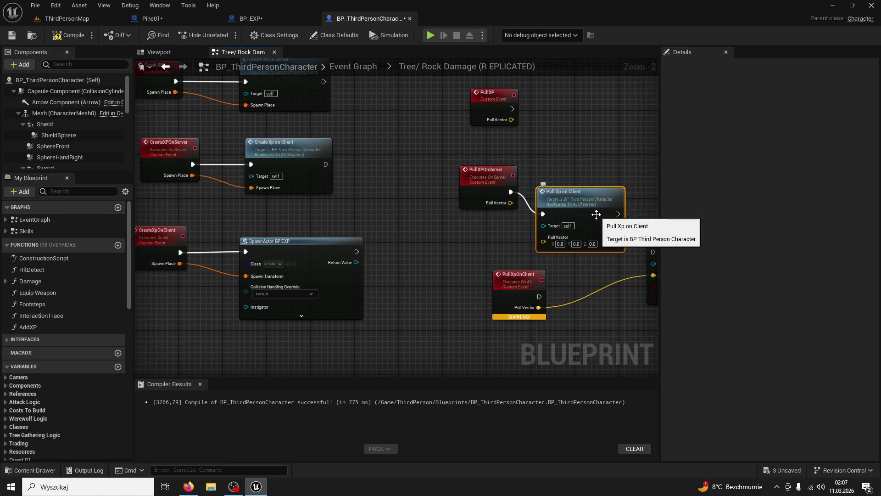
pyautogui.moveTo(596, 214); pyautogui.dragTo(607, 186)
pyautogui.moveTo(511, 202); pyautogui.dragTo(554, 214)
# Call Pull XPOn Server from PullXP with Pull Vector, and wire PullXpOnClient into Add Actor Local Offset.
pyautogui.moveTo(511, 108); pyautogui.dragTo(557, 109)
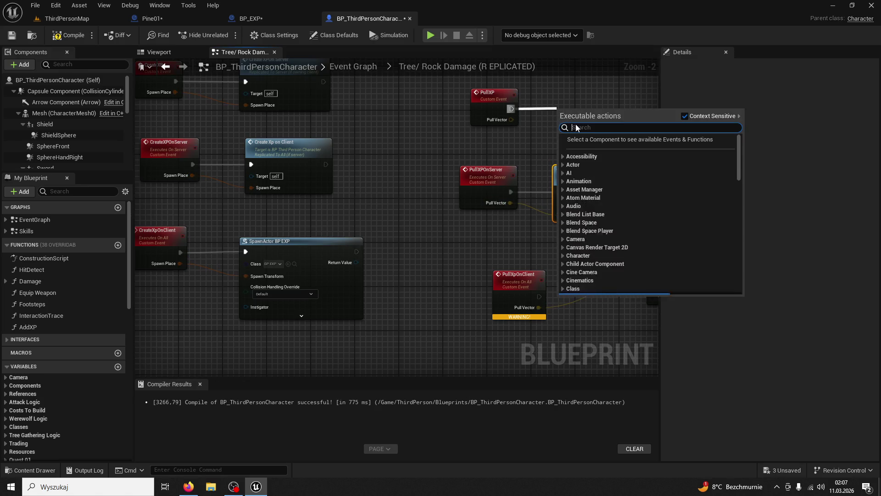
pyautogui.write('pull xpon serve')
pyautogui.press('Return')
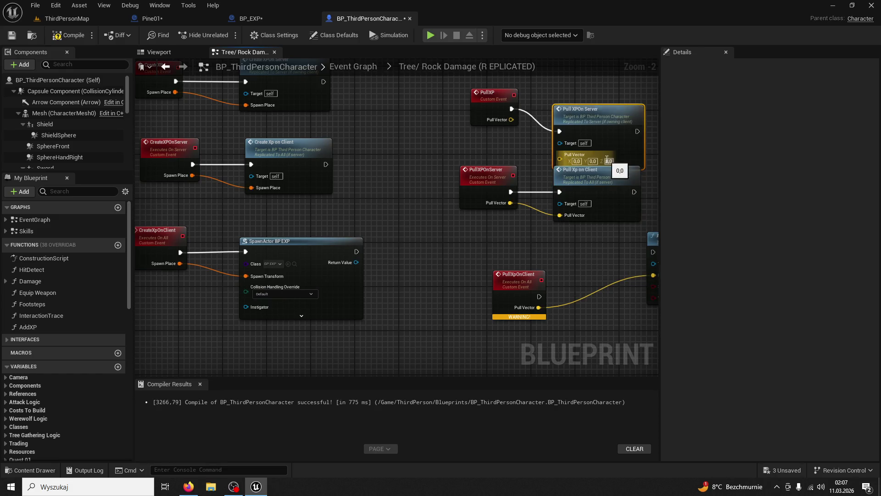
pyautogui.moveTo(586, 132); pyautogui.dragTo(586, 110)
pyautogui.moveTo(514, 119); pyautogui.dragTo(558, 137)
pyautogui.scroll(-2, 597, 206)
pyautogui.click(519, 238)
pyautogui.moveTo(537, 224); pyautogui.dragTo(425, 191)
pyautogui.moveTo(428, 264)
pyautogui.mouseDown()
pyautogui.moveTo(503, 223)
pyautogui.moveTo(544, 220)
pyautogui.mouseUp()
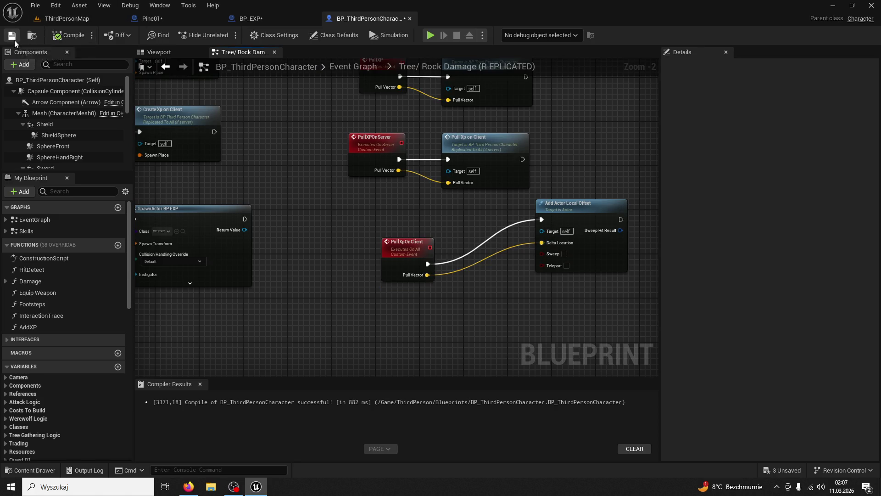
# Play ThirdPersonMap and run the character through the XP orbs to reach LvL 2.
pyautogui.click(67, 18)
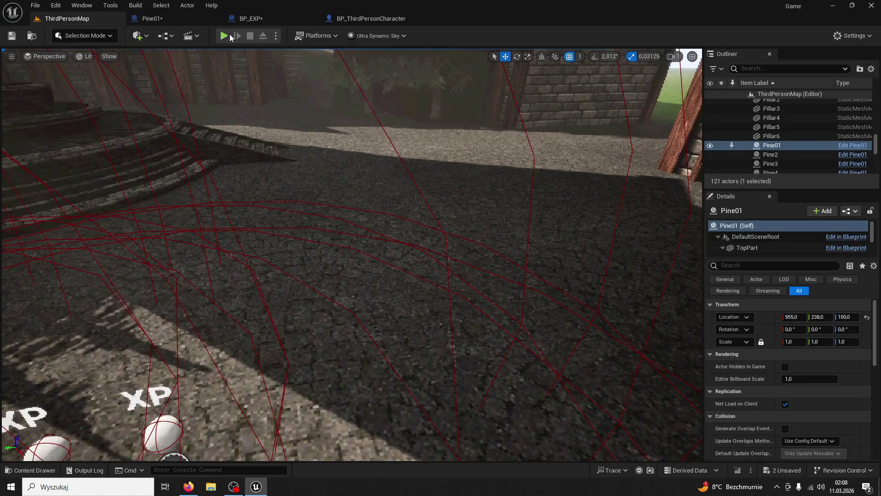
pyautogui.click(229, 34)
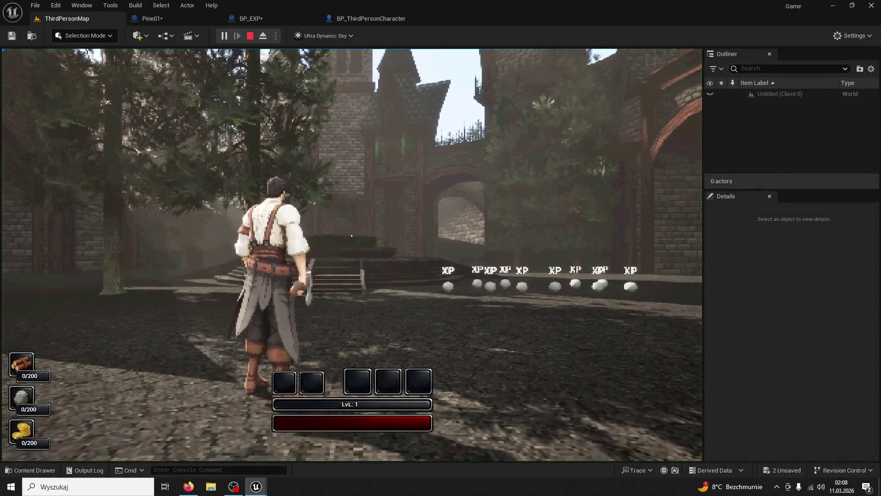
pyautogui.press('super')
pyautogui.press('super')
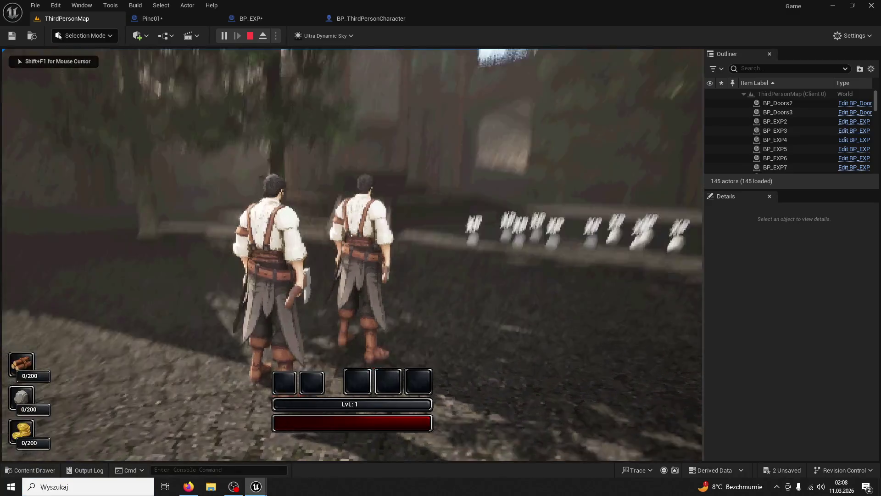
pyautogui.press('w')
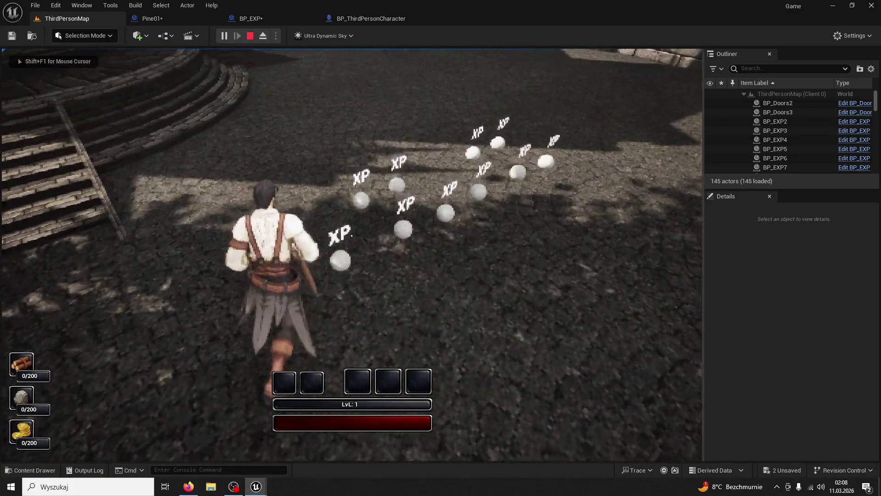
pyautogui.press('w')
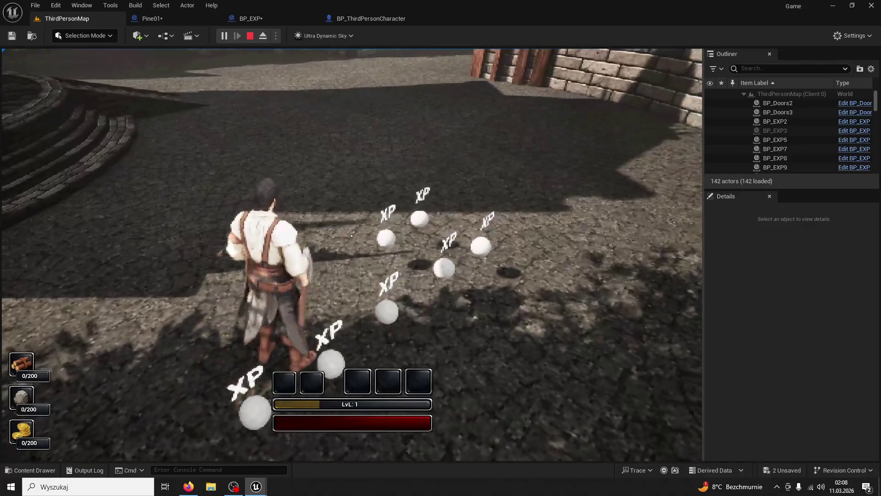
pyautogui.press('w')
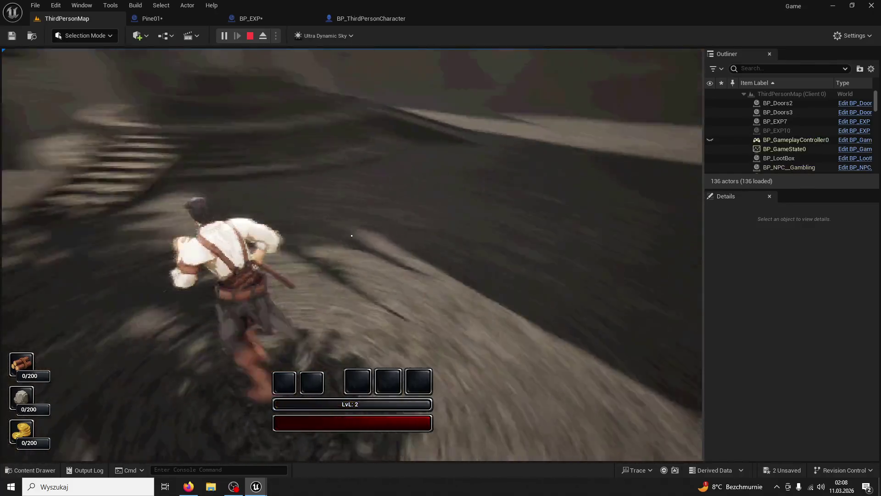
pyautogui.press('w')
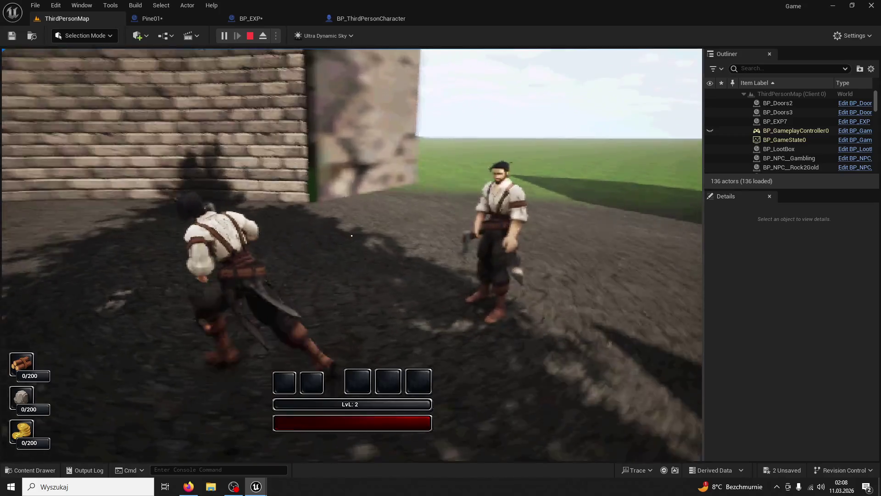
# Stop the play session and close the Message Log.
pyautogui.press('super')
pyautogui.press('Escape')
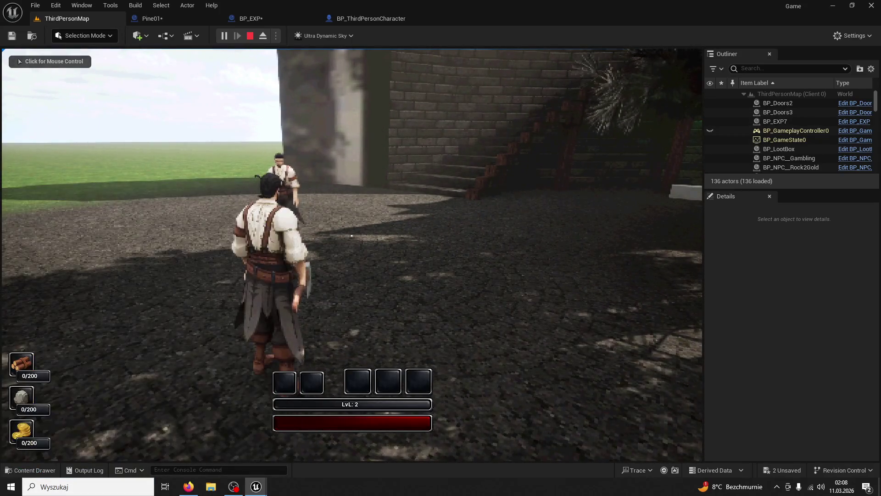
pyautogui.click(352, 236)
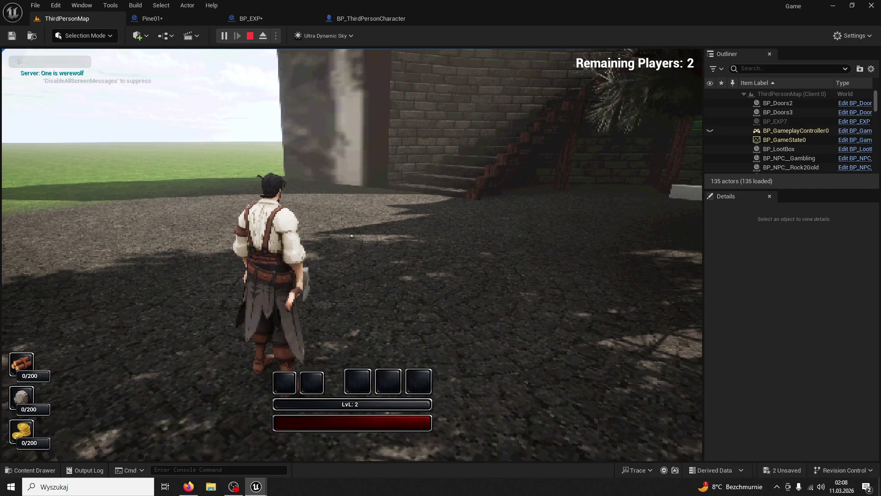
pyautogui.press('super')
pyautogui.press('Escape')
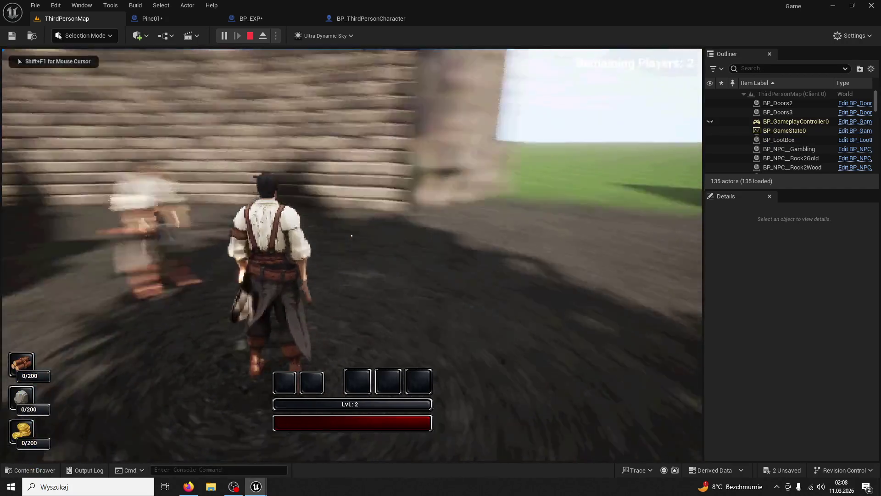
pyautogui.press('Escape')
pyautogui.click(662, 112)
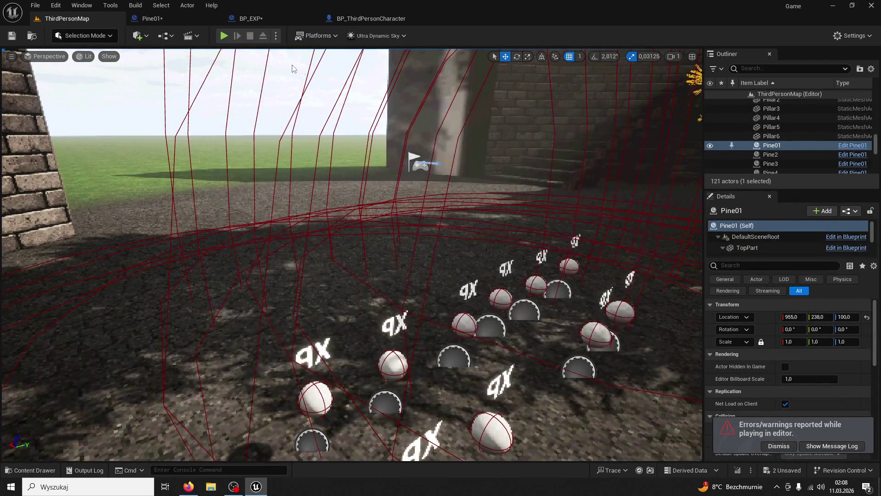
# Start a quick play session, end it, and dismiss the error log.
pyautogui.hotkey('alt', 'p')
pyautogui.press('super')
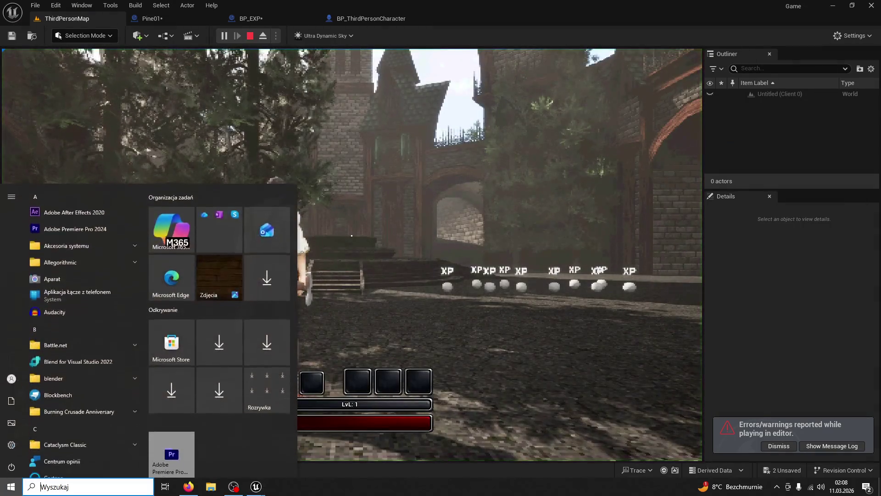
pyautogui.press('Escape')
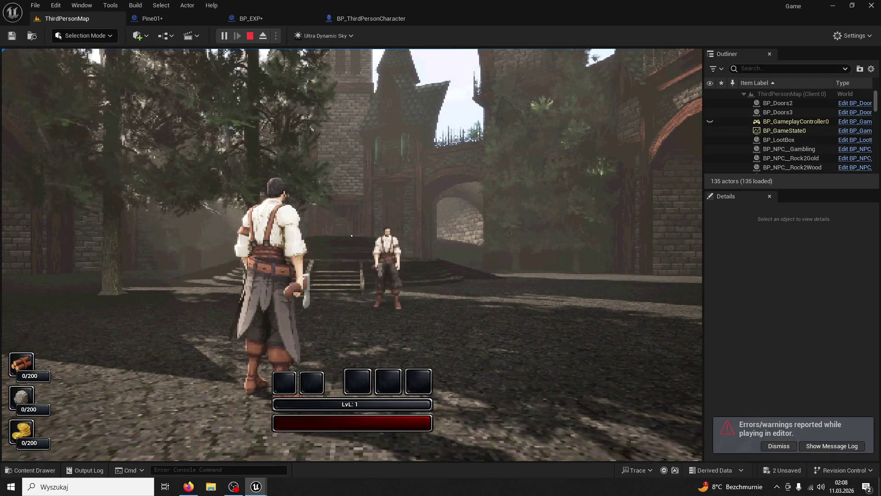
pyautogui.press('Escape')
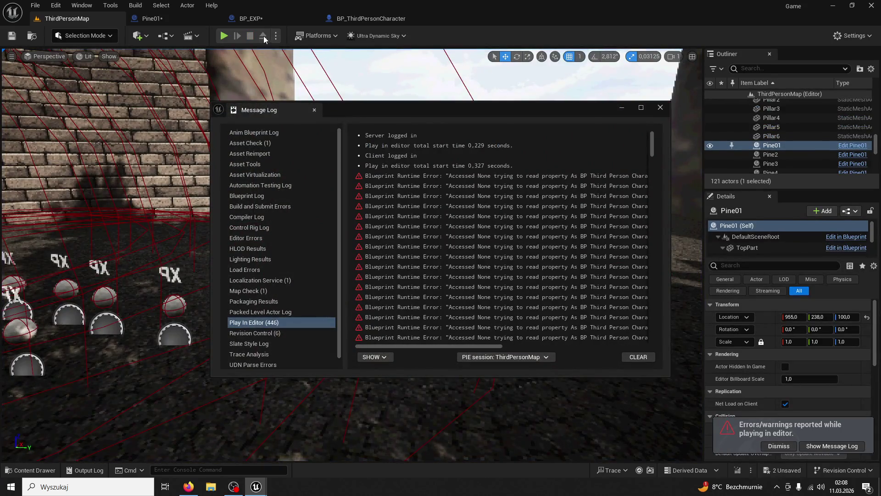
pyautogui.click(419, 79)
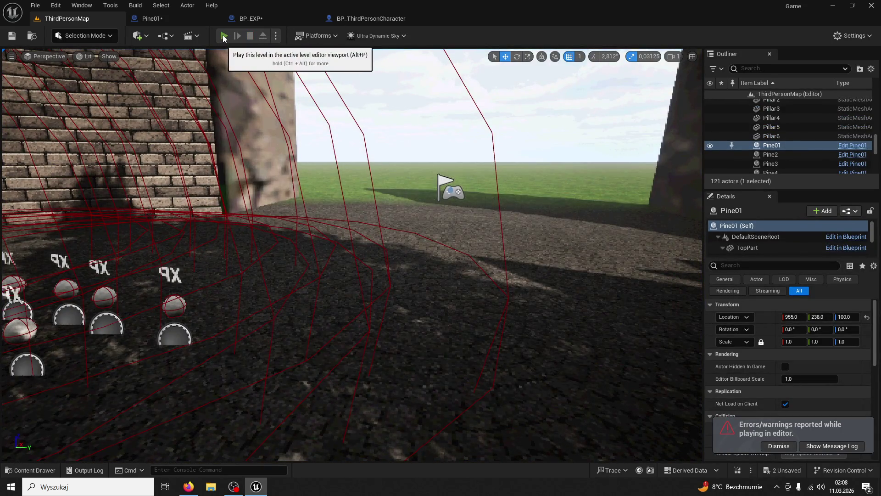
# Play again, collect the XP orbs to reach LvL 2, stop, and close the error log.
pyautogui.click(223, 37)
pyautogui.press('super')
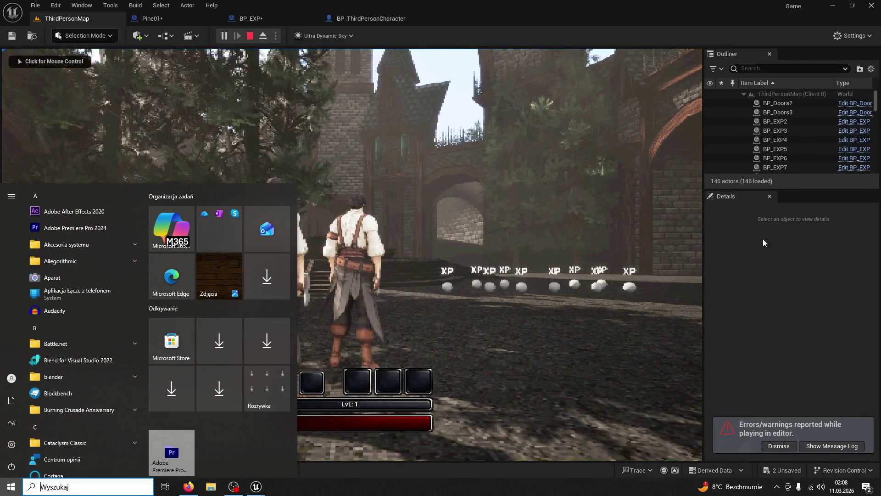
pyautogui.click(505, 239)
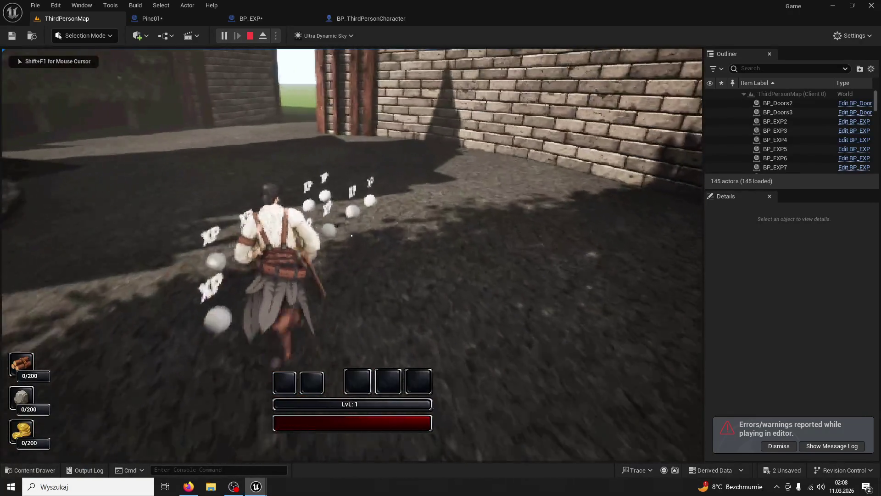
pyautogui.press('w')
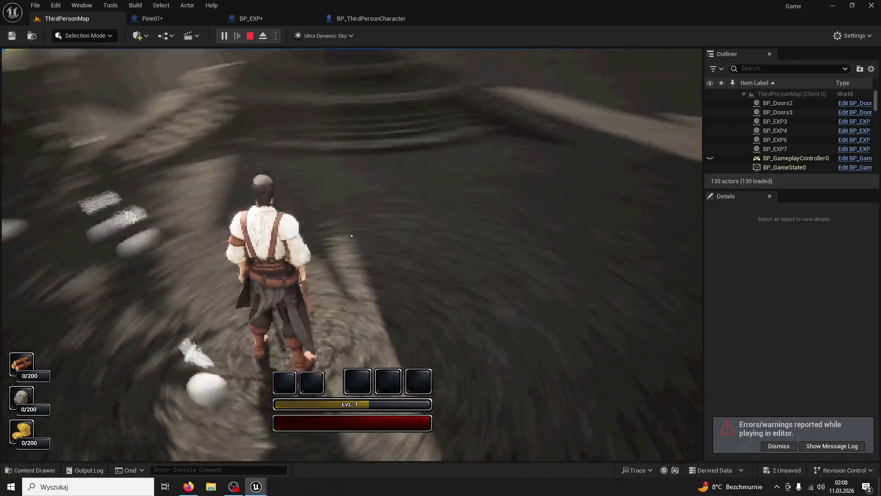
pyautogui.press('w')
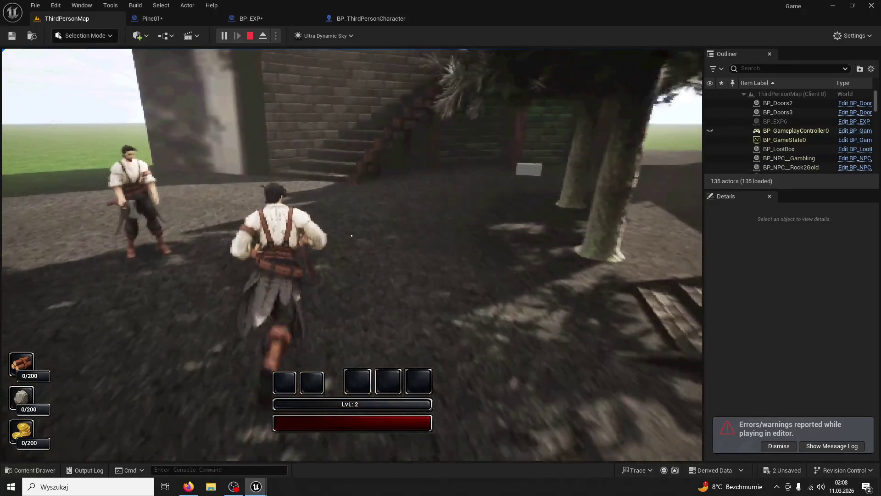
pyautogui.press('Escape')
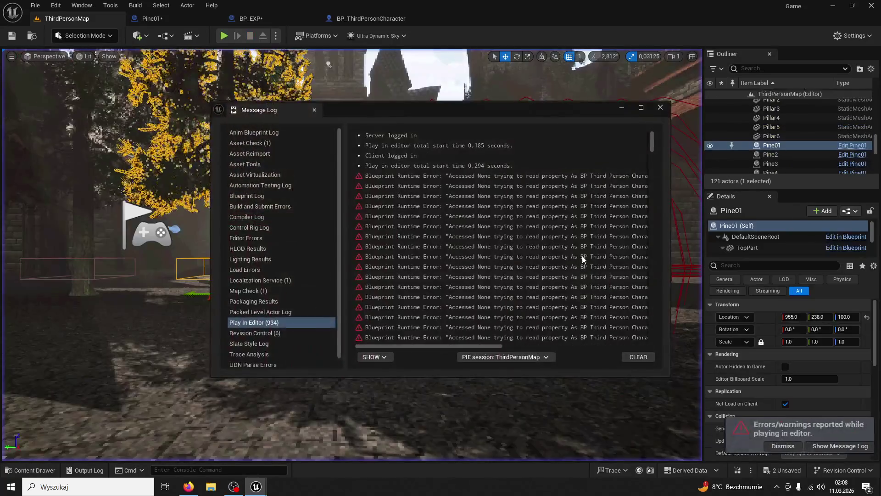
pyautogui.click(660, 107)
pyautogui.click(362, 18)
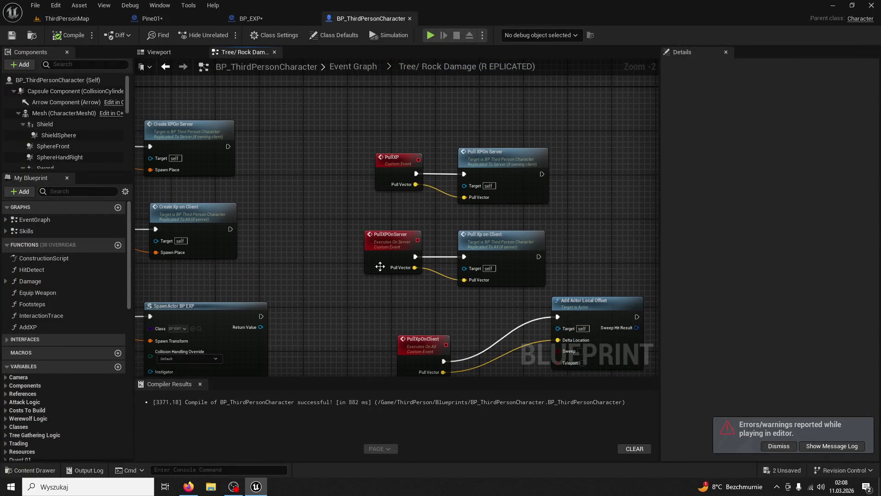
# Inspect the pull-XP nodes, then try a StaticMesh getter in BP_EXP and delete it.
pyautogui.click(473, 158)
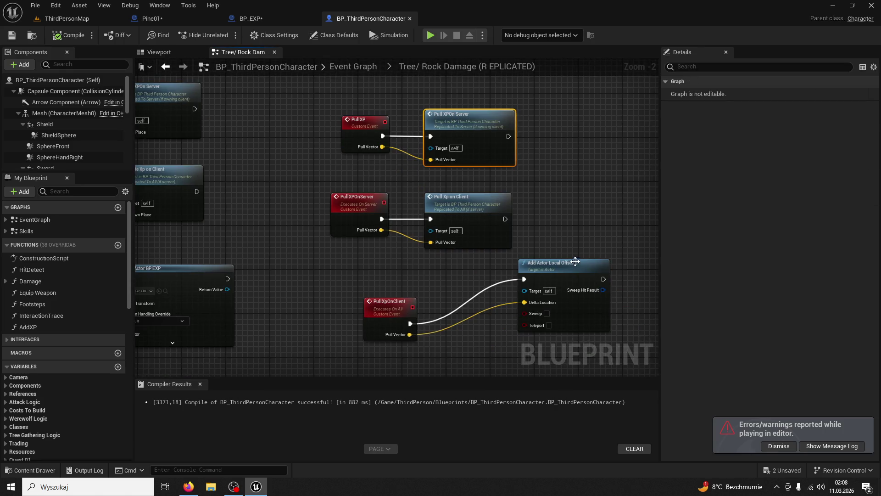
pyautogui.click(573, 264)
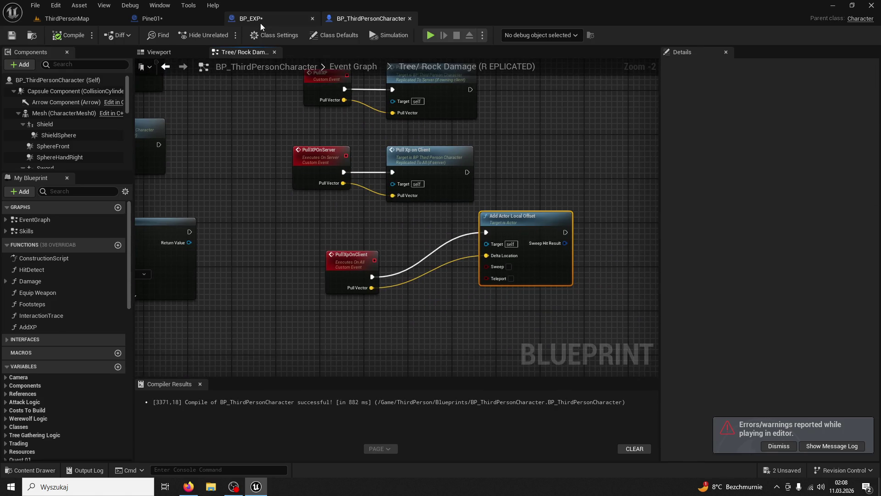
pyautogui.click(259, 19)
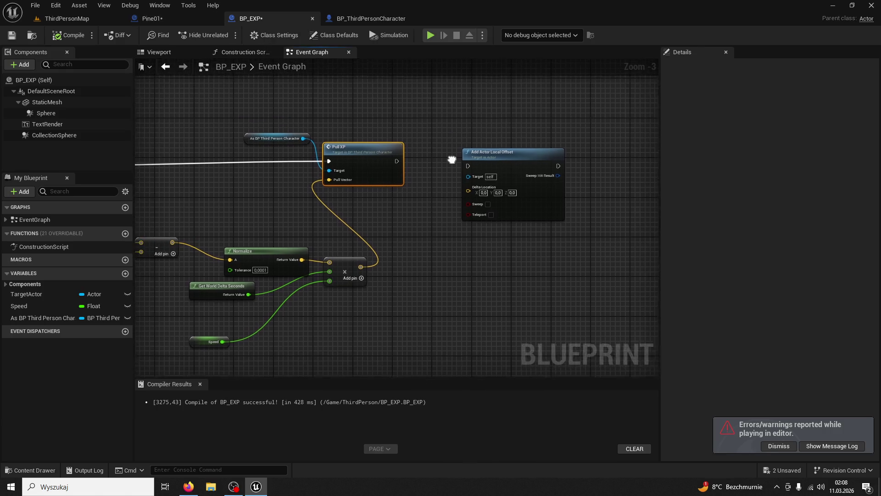
pyautogui.moveTo(432, 131)
pyautogui.mouseDown()
pyautogui.moveTo(596, 139)
pyautogui.moveTo(494, 138)
pyautogui.moveTo(505, 188)
pyautogui.moveTo(456, 185)
pyautogui.moveTo(419, 342)
pyautogui.moveTo(354, 199)
pyautogui.moveTo(236, 179)
pyautogui.mouseUp()
pyautogui.moveTo(40, 107)
pyautogui.mouseDown()
pyautogui.moveTo(357, 168)
pyautogui.moveTo(575, 247)
pyautogui.mouseUp()
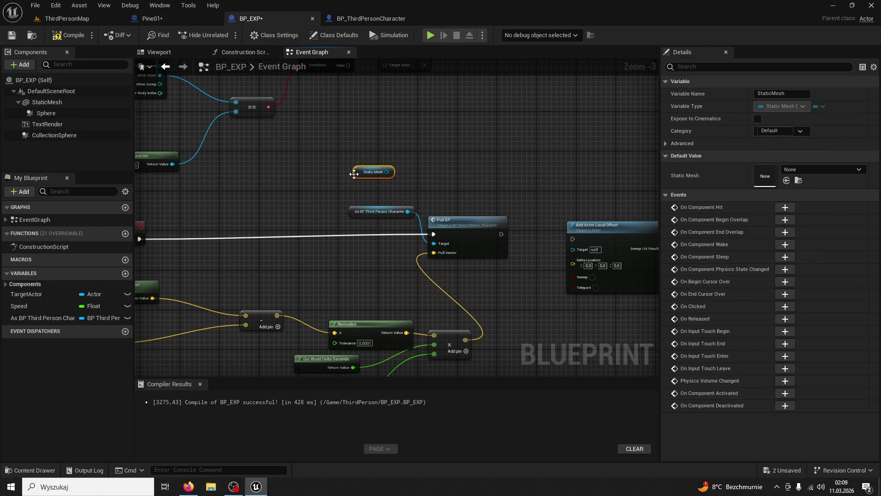
pyautogui.press('Delete')
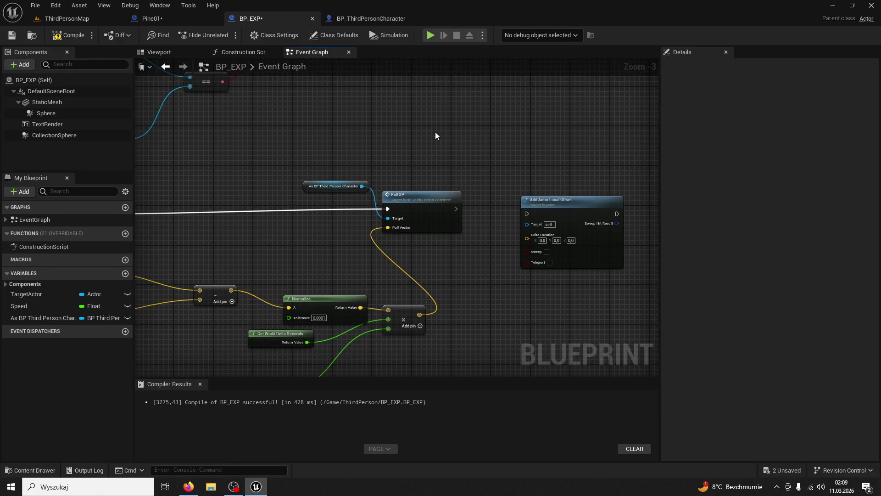
# Place a Static Mesh getter beside BP_EXP's Pull XP call.
pyautogui.scroll(2, 449, 136)
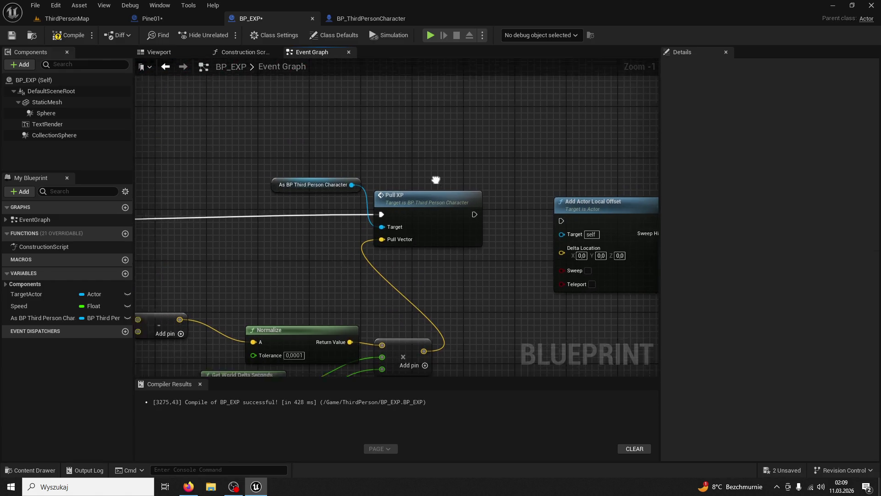
pyautogui.moveTo(537, 160)
pyautogui.mouseDown()
pyautogui.moveTo(560, 140)
pyautogui.moveTo(543, 110)
pyautogui.moveTo(502, 129)
pyautogui.moveTo(616, 147)
pyautogui.mouseUp()
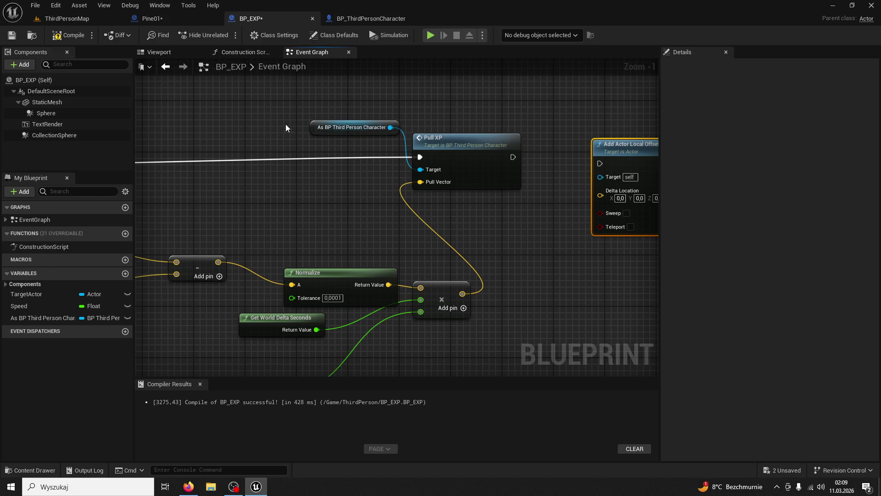
pyautogui.moveTo(40, 102)
pyautogui.mouseDown()
pyautogui.moveTo(246, 144)
pyautogui.moveTo(237, 130)
pyautogui.mouseUp()
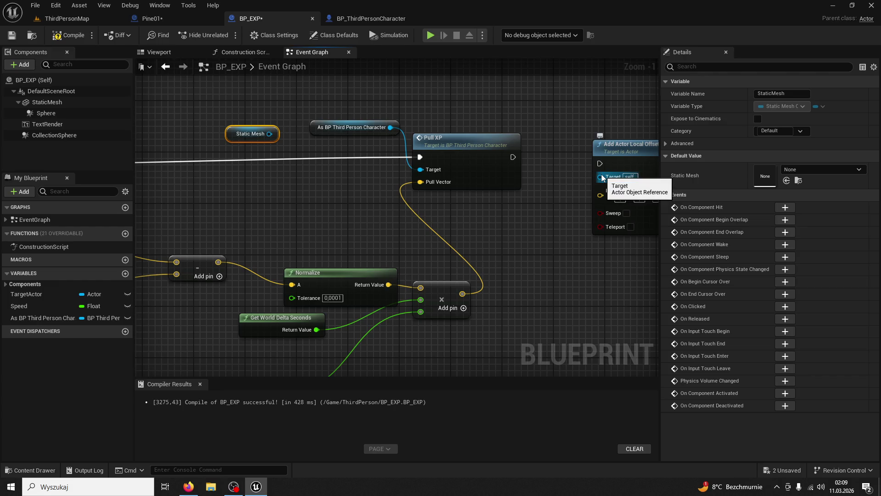
pyautogui.click(349, 18)
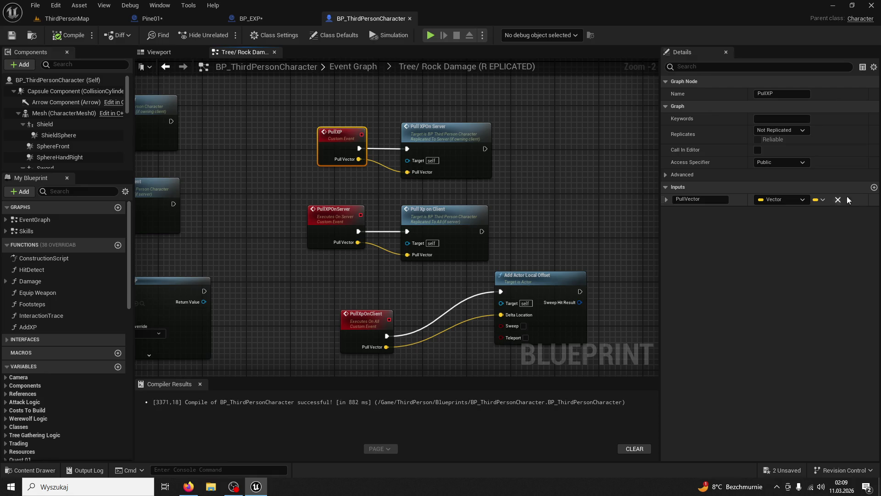
# Add an Actor NewParam input to PullXP, PullXPOnServer and PullXpOnClient.
pyautogui.click(791, 212)
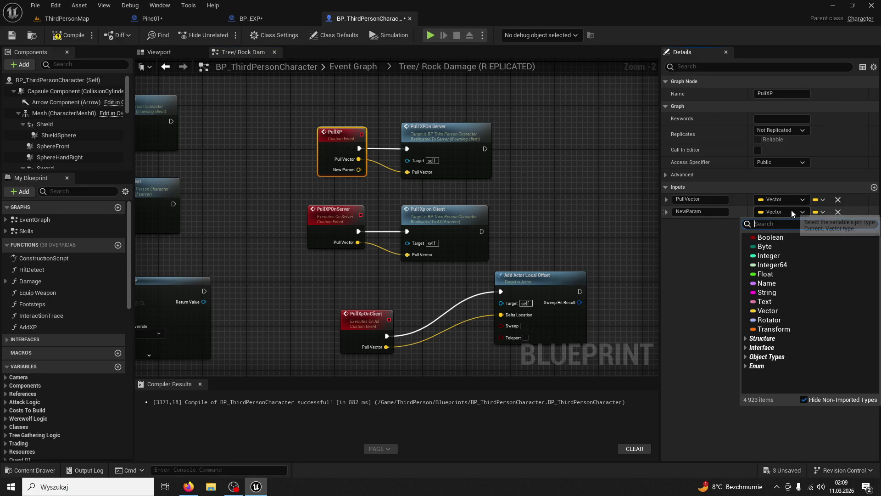
pyautogui.write('actor objec')
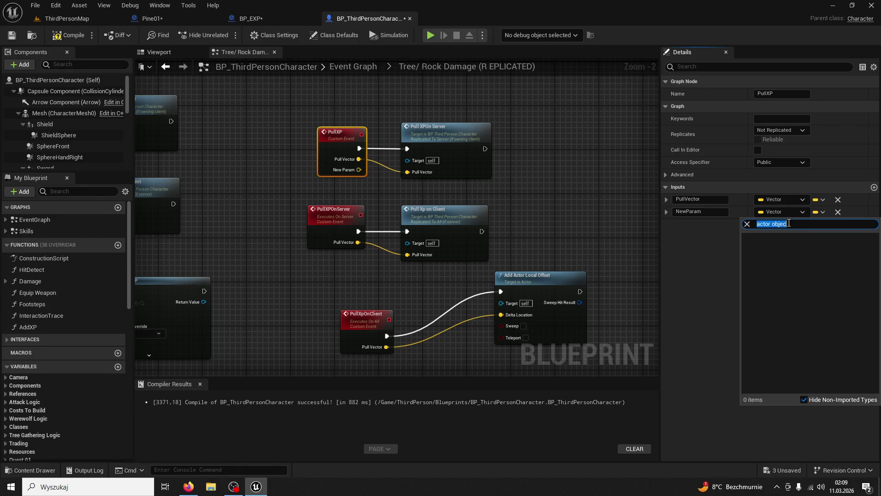
pyautogui.write('or')
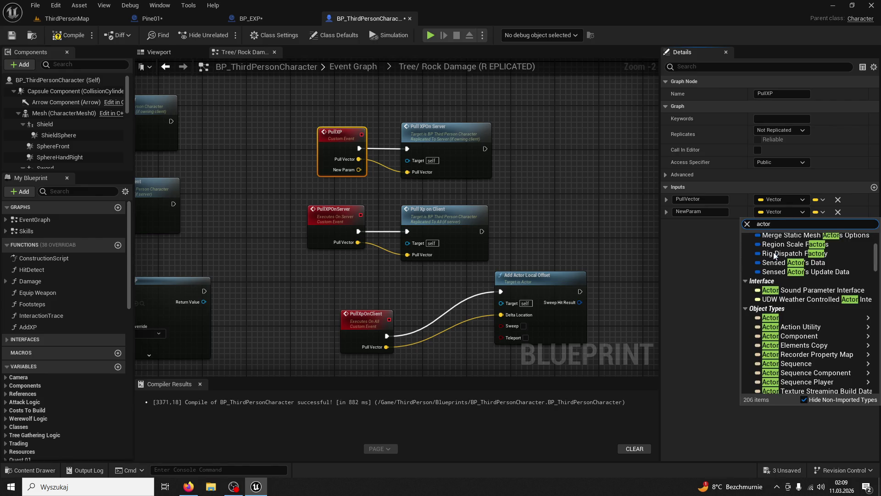
pyautogui.press('Escape')
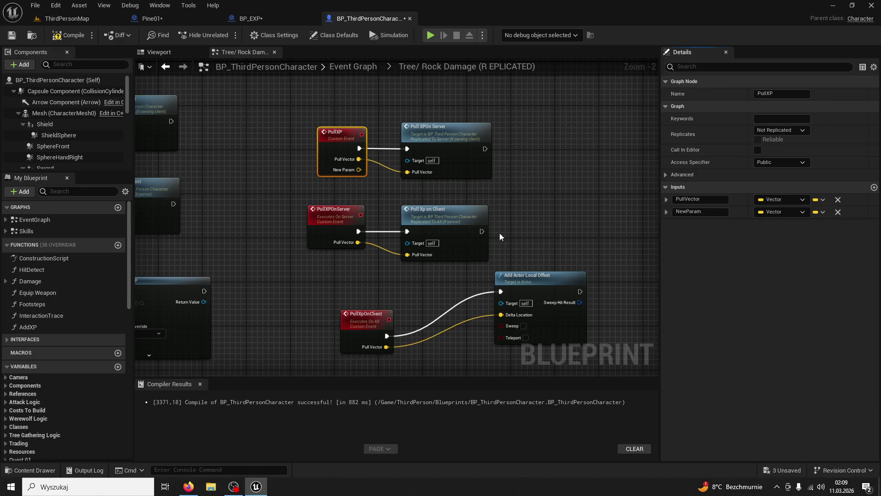
pyautogui.click(362, 214)
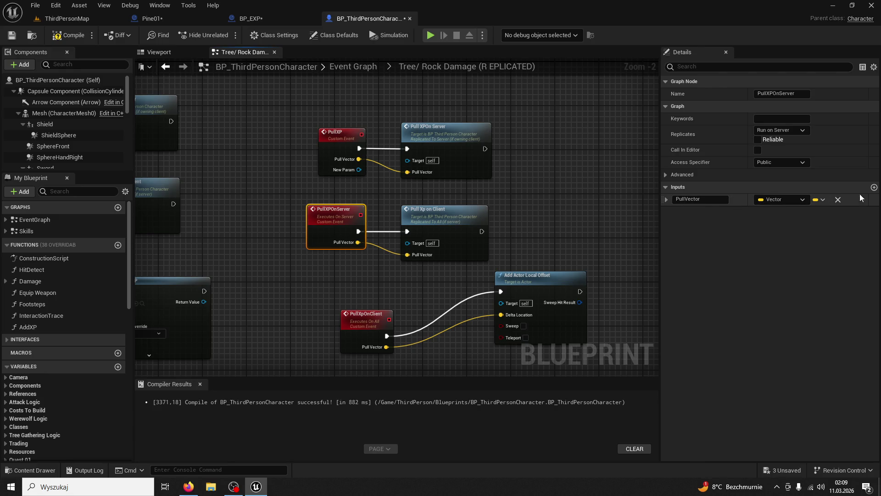
pyautogui.click(875, 188)
pyautogui.click(362, 319)
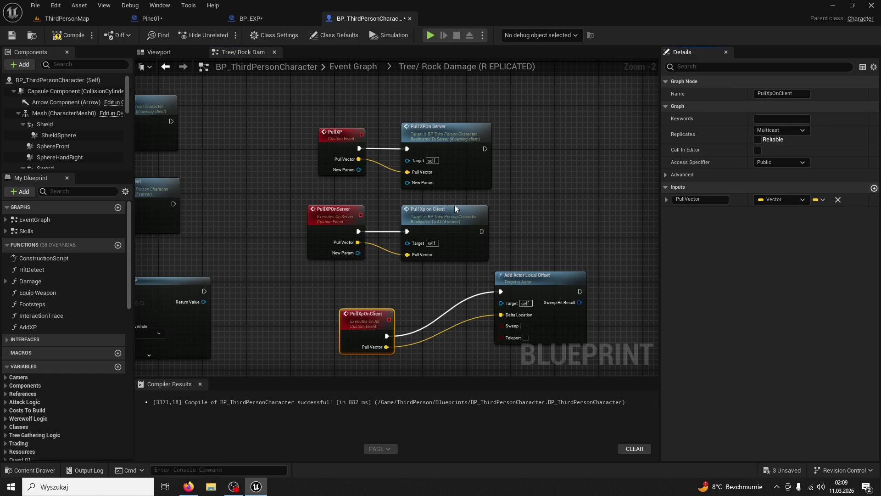
# Pass New Param from PullXP through the server and client calls into Add Actor Local Offset's Target.
pyautogui.moveTo(359, 169); pyautogui.dragTo(407, 183)
pyautogui.moveTo(360, 251); pyautogui.dragTo(407, 266)
pyautogui.moveTo(388, 358); pyautogui.dragTo(501, 303)
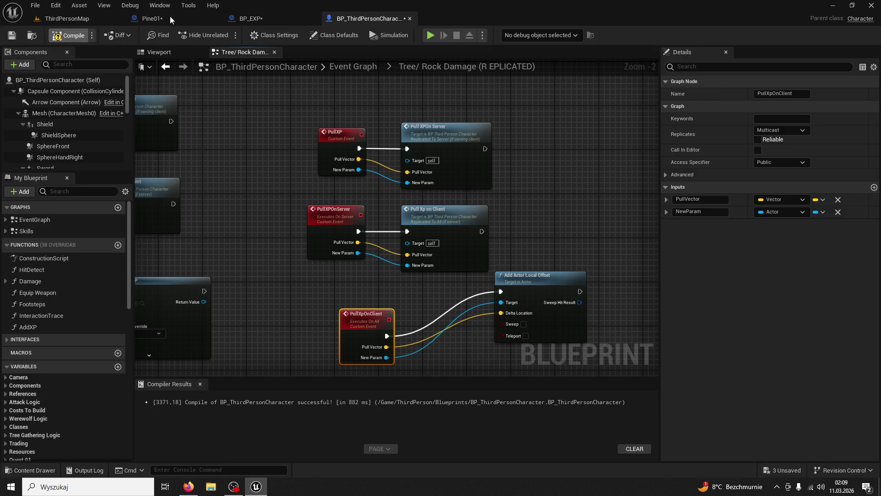
pyautogui.click(257, 21)
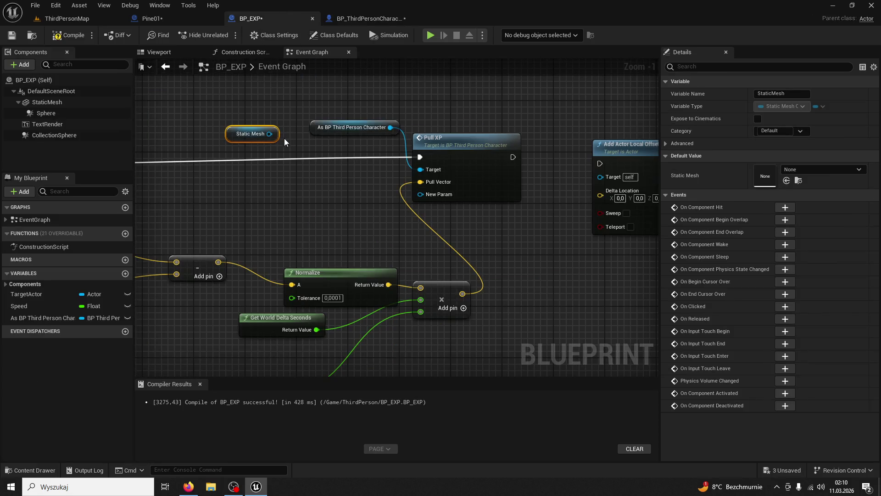
# Try wiring the Static Mesh getter to Pull XP, then delete the getter.
pyautogui.moveTo(270, 134); pyautogui.dragTo(429, 197)
pyautogui.click(337, 206)
pyautogui.moveTo(270, 134)
pyautogui.mouseDown()
pyautogui.moveTo(597, 177)
pyautogui.moveTo(257, 206)
pyautogui.moveTo(210, 134)
pyautogui.mouseUp()
pyautogui.click(183, 134)
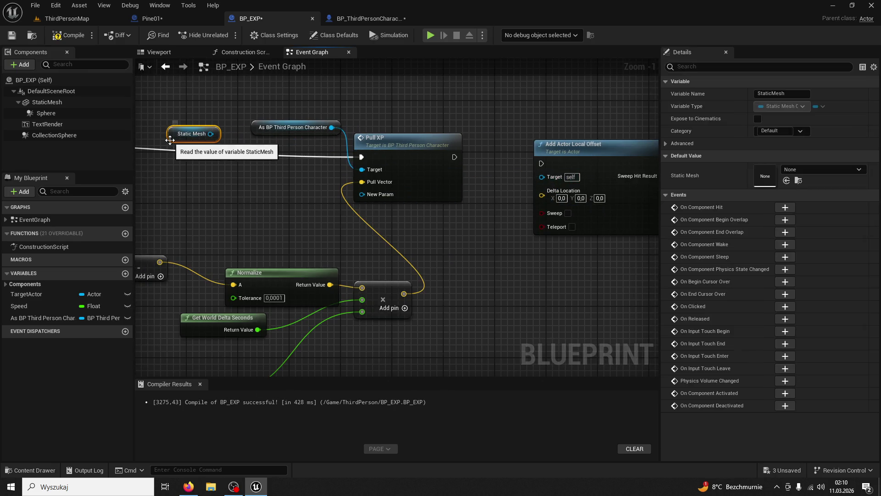
pyautogui.press('Delete')
# Feed a Self node into Pull XP's New Param.
pyautogui.moveTo(362, 194); pyautogui.dragTo(238, 185)
pyautogui.write('s')
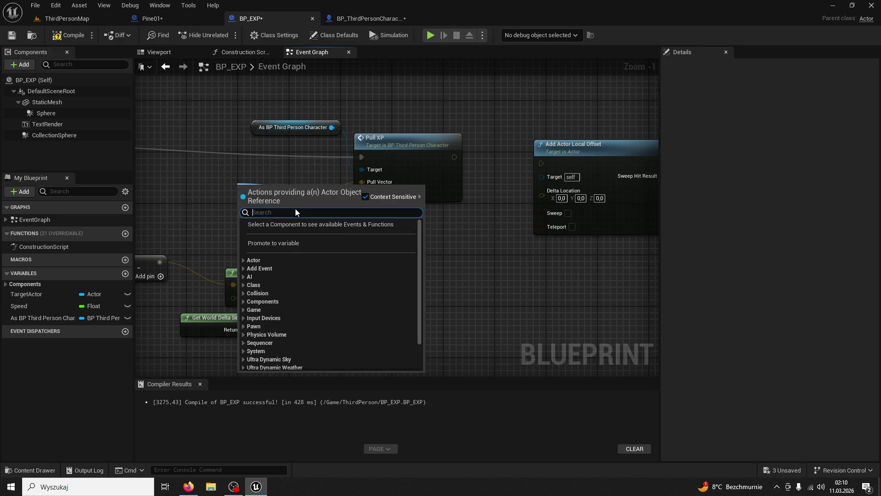
pyautogui.write('elf')
pyautogui.press('Return')
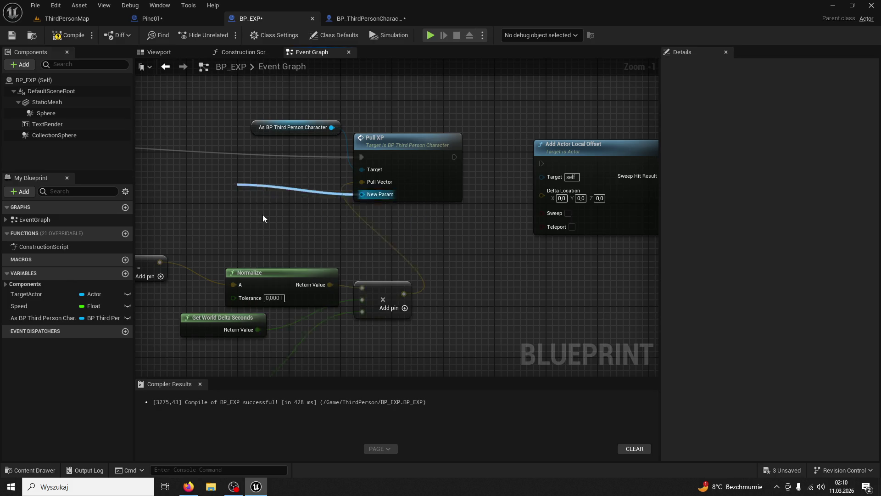
pyautogui.click(71, 20)
pyautogui.click(223, 36)
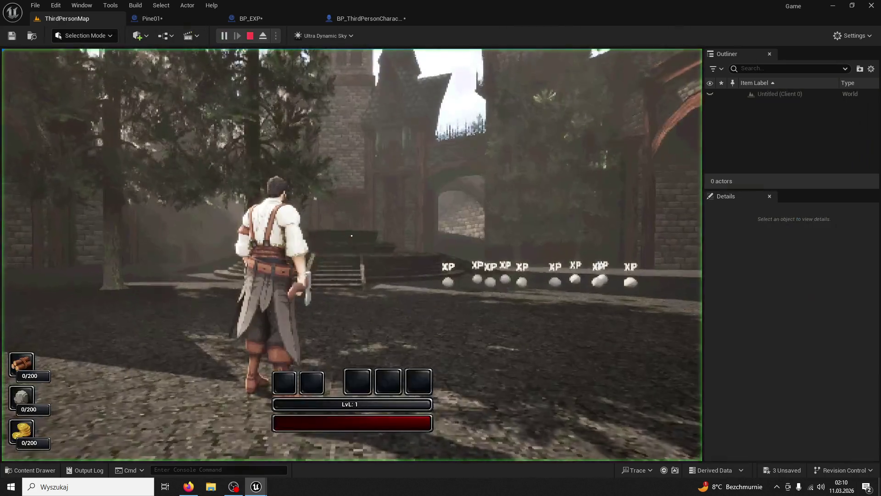
pyautogui.press('super')
pyautogui.press('w')
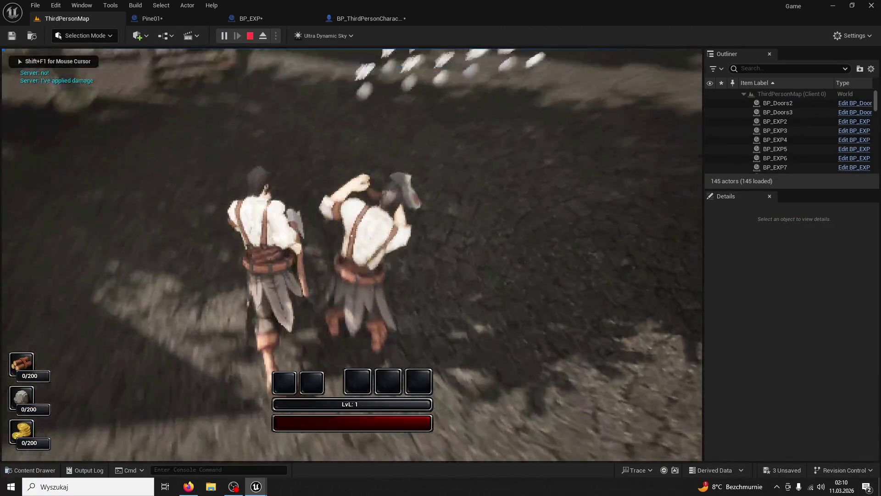
pyautogui.press('w')
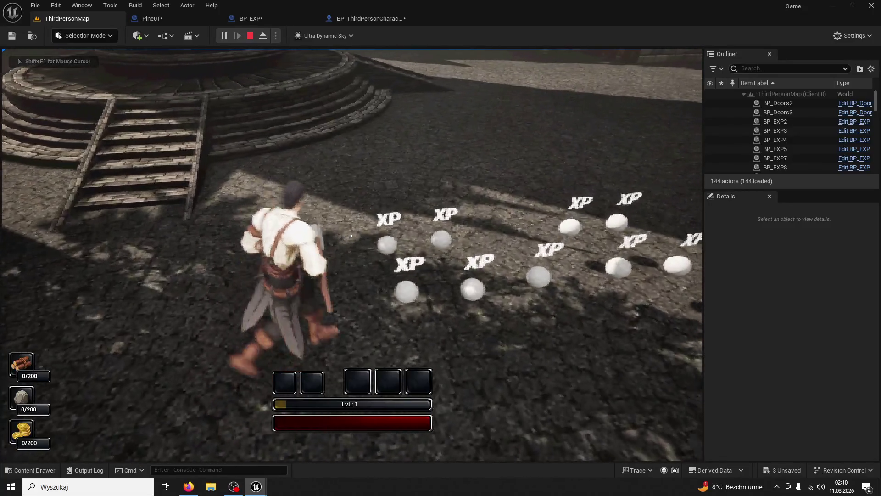
pyautogui.press('w')
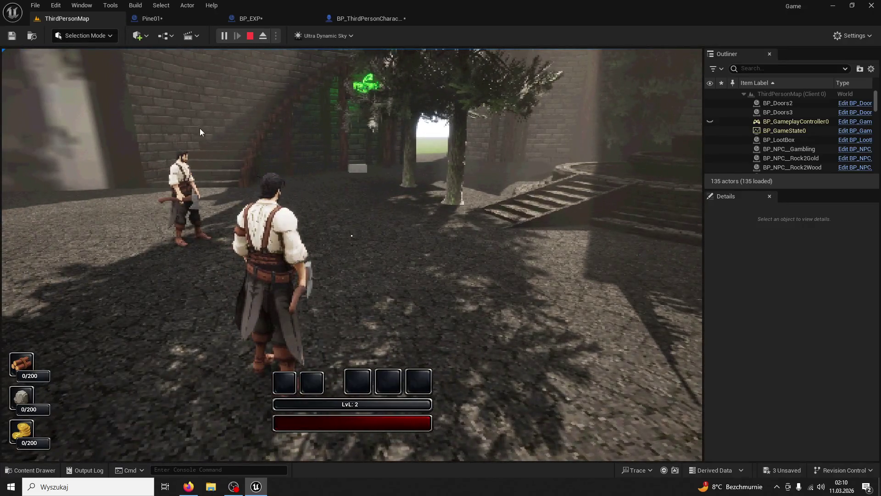
pyautogui.press('Escape')
pyautogui.click(320, 43)
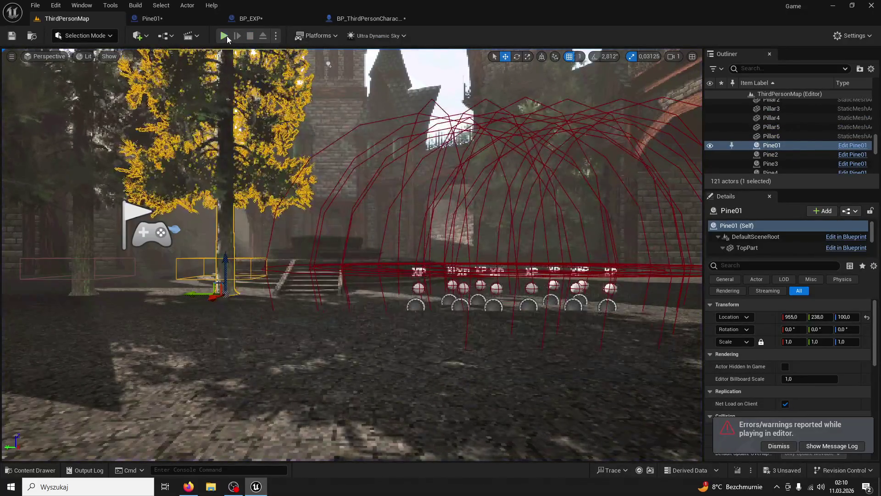
pyautogui.hotkey('alt', 'p')
pyautogui.press('super')
pyautogui.press('Escape')
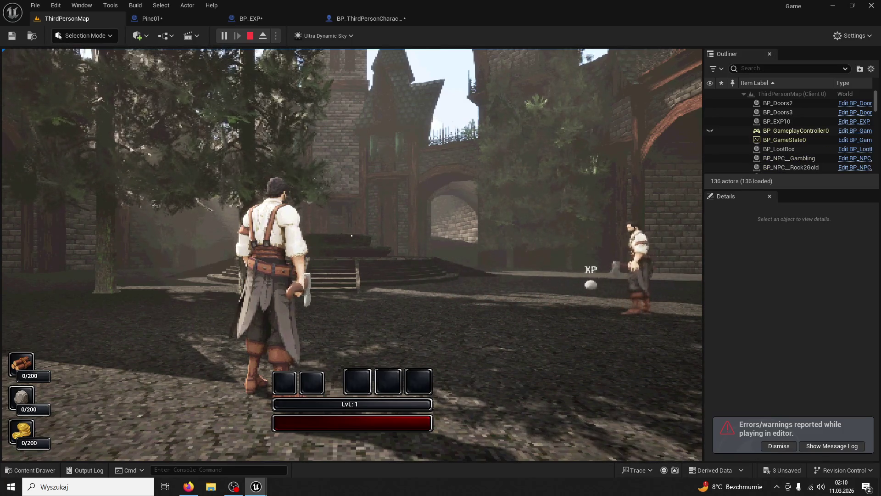
pyautogui.press('Escape')
pyautogui.click(661, 108)
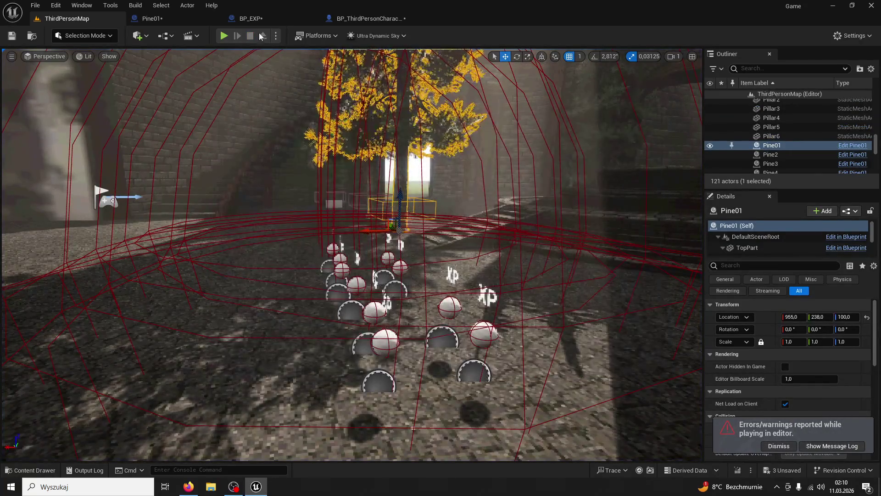
pyautogui.click(250, 19)
# Enable Component Replicates on DefaultSceneRoot, StaticMesh and CollectionSphere.
pyautogui.click(53, 91)
pyautogui.click(776, 67)
pyautogui.write('repli')
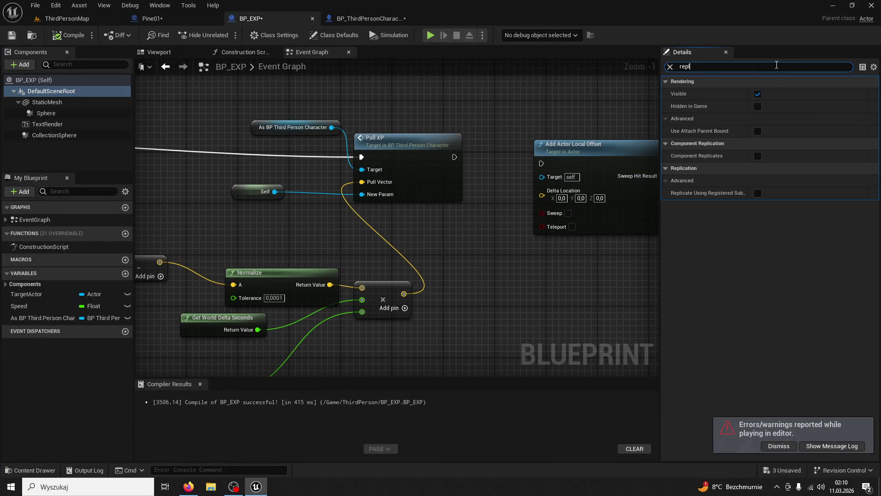
pyautogui.click(758, 94)
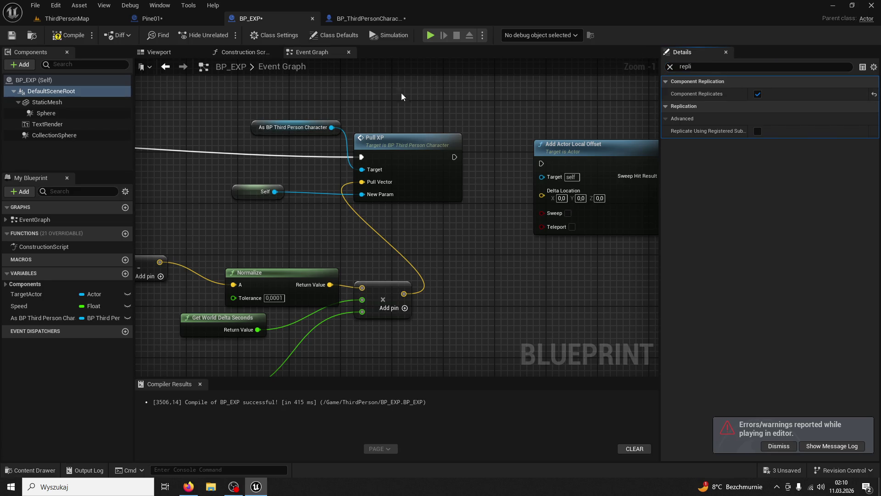
pyautogui.click(46, 102)
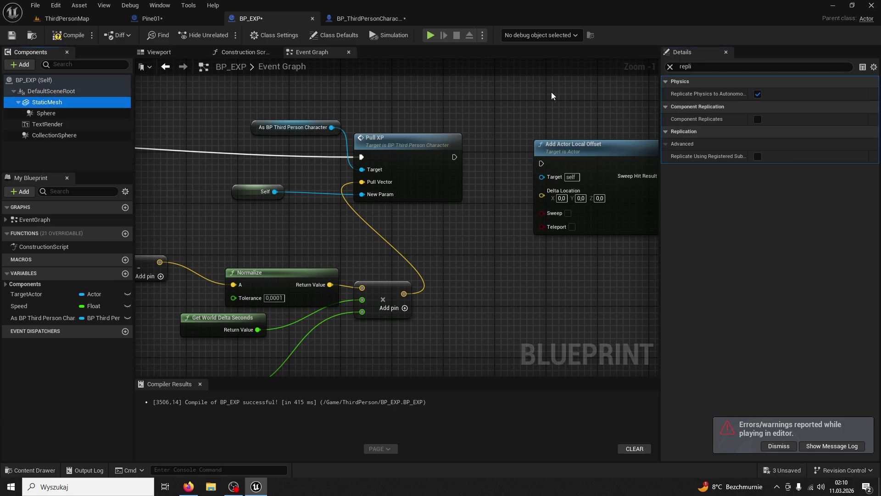
pyautogui.click(758, 121)
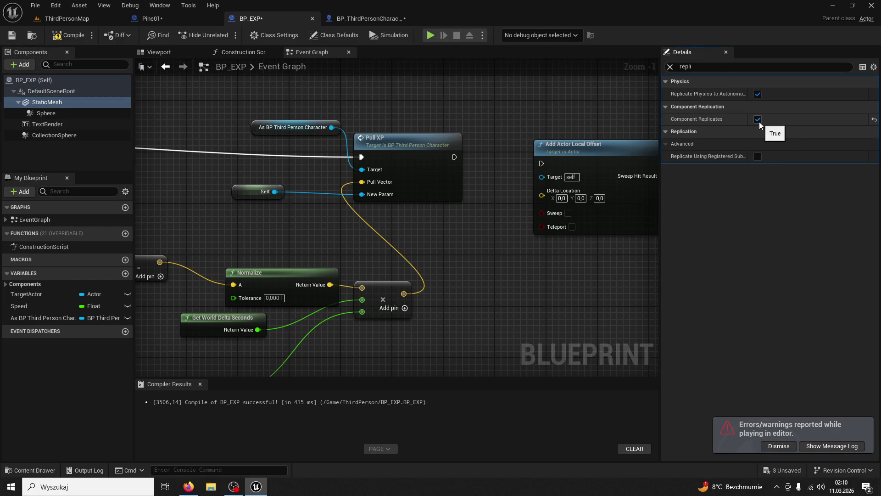
pyautogui.click(46, 113)
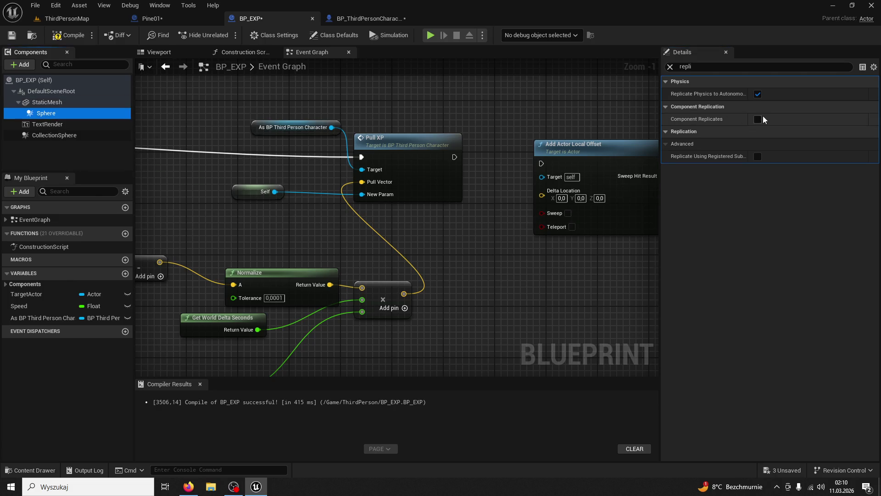
pyautogui.press('Down')
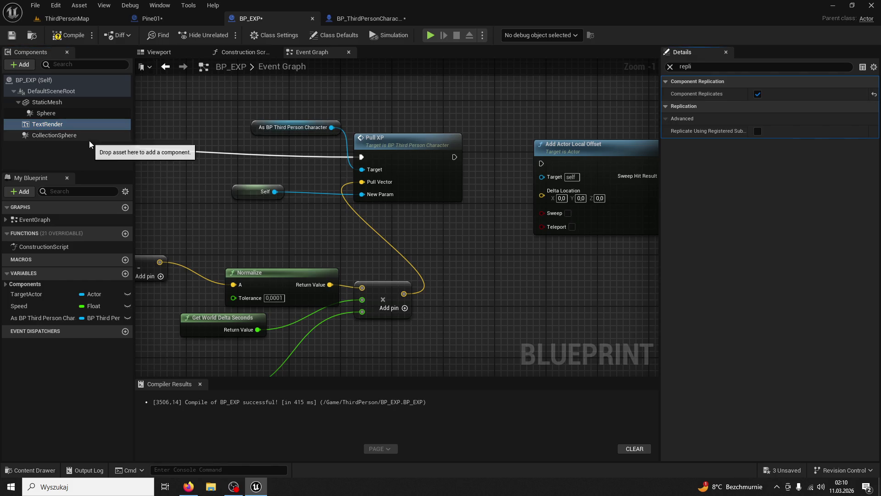
pyautogui.click(82, 135)
pyautogui.click(757, 119)
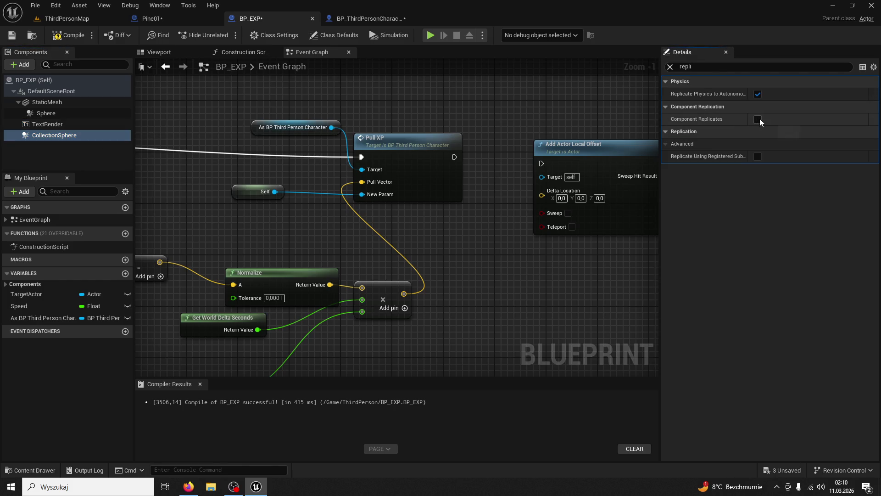
# Review each component's replication setting and compile BP_EXP.
pyautogui.click(61, 113)
pyautogui.click(64, 103)
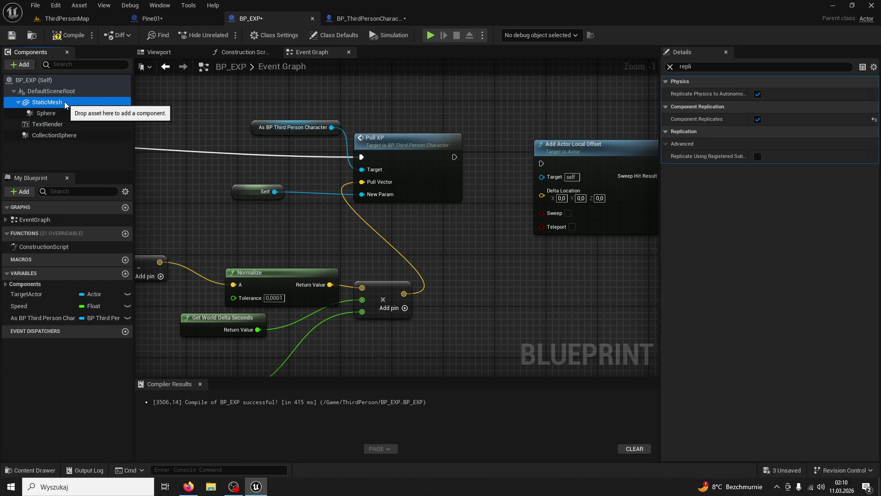
pyautogui.click(71, 88)
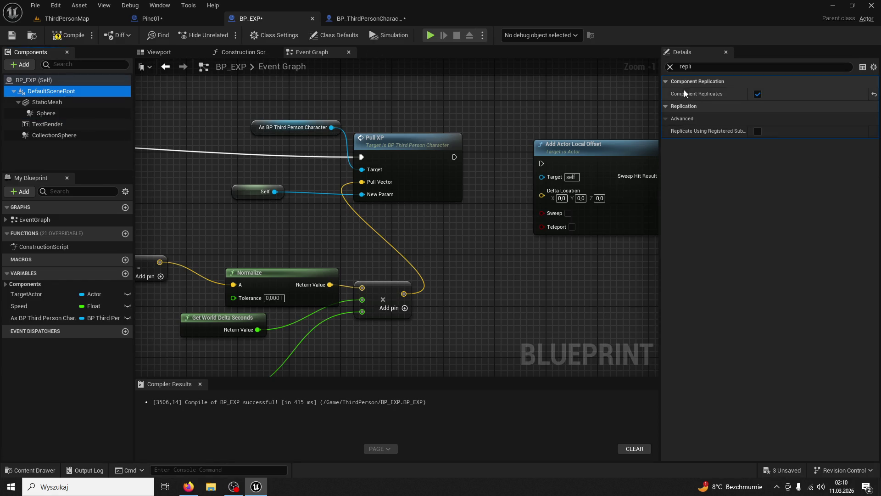
pyautogui.click(81, 35)
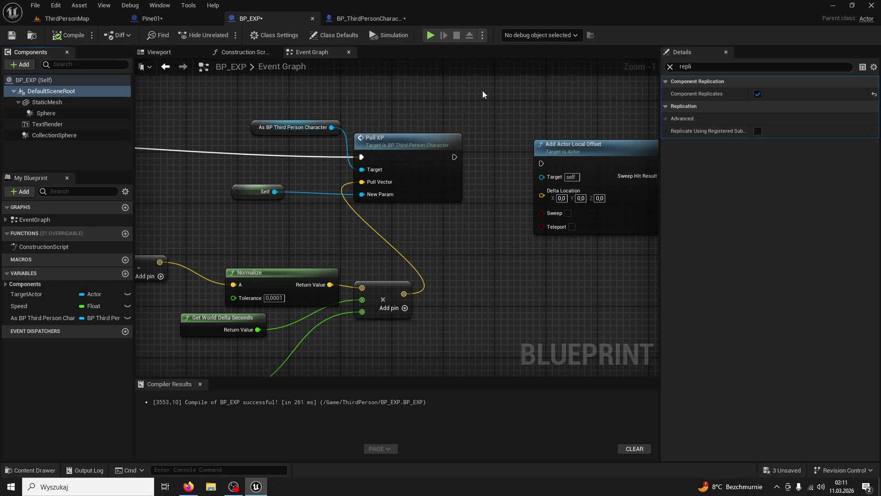
pyautogui.click(545, 138)
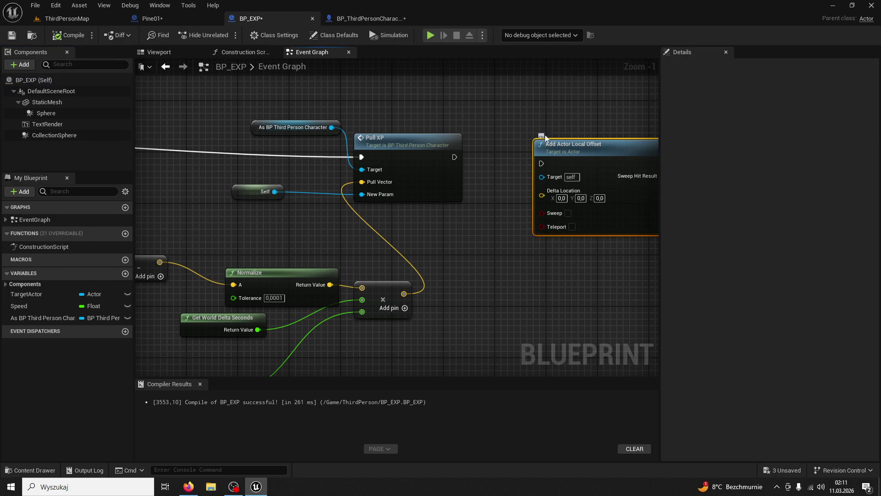
pyautogui.moveTo(363, 18); pyautogui.dragTo(257, 18)
# Return to ThirdPersonMap and start a new play test.
pyautogui.click(170, 21)
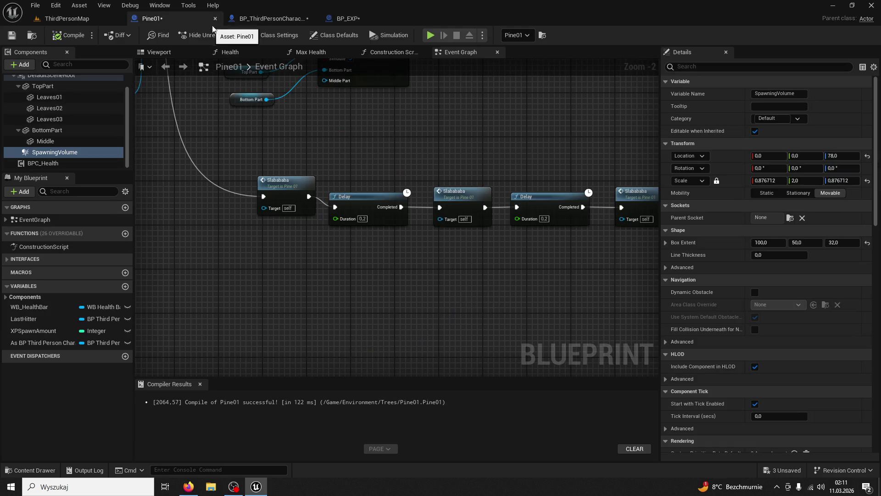
pyautogui.click(266, 19)
pyautogui.click(60, 21)
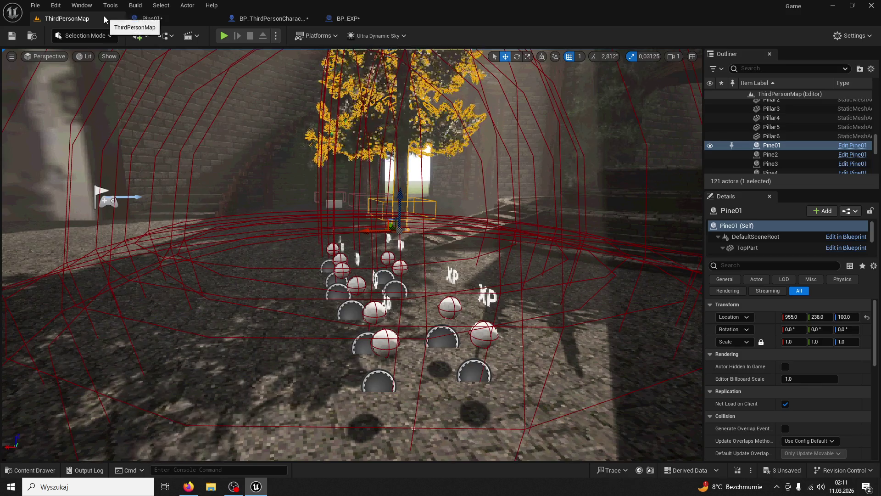
pyautogui.click(225, 36)
# Run through the XP orbs to reach level 2, then stop the session.
pyautogui.press('super')
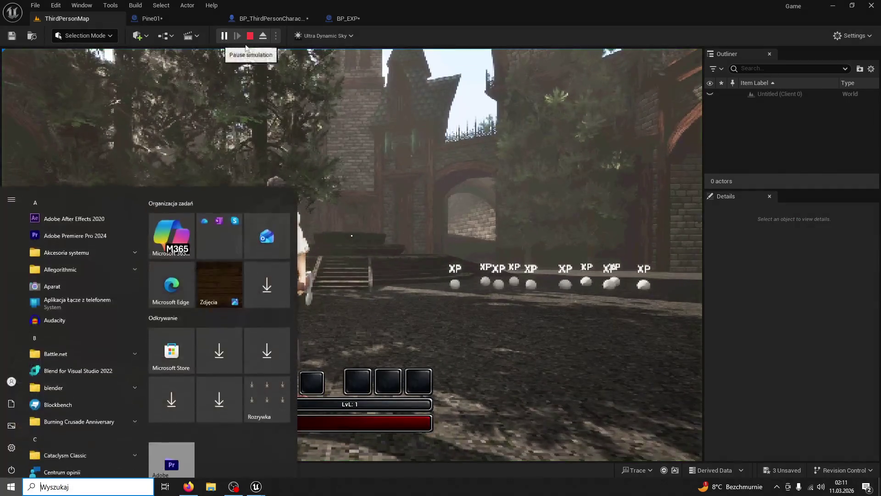
pyautogui.click(442, 136)
pyautogui.press('w')
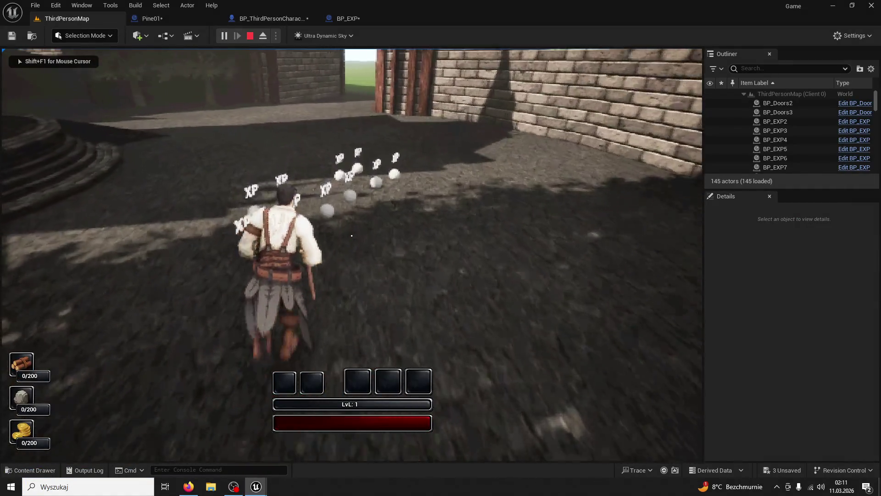
pyautogui.press('w')
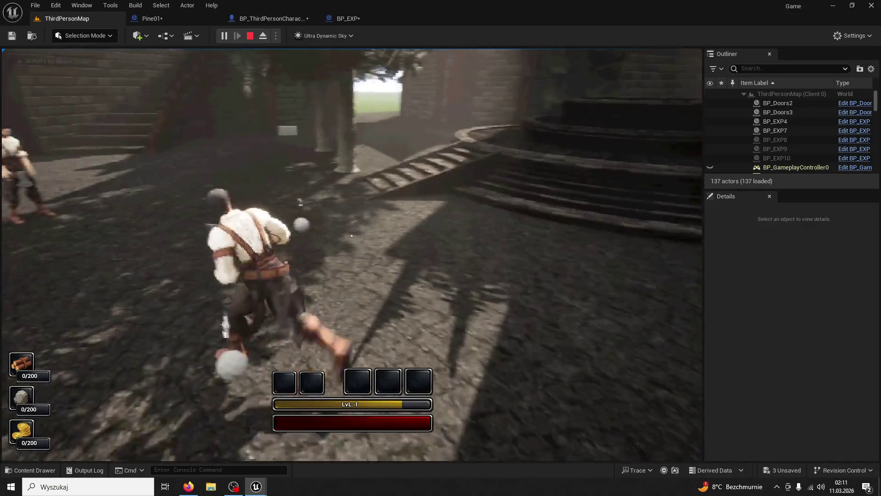
pyautogui.press('w')
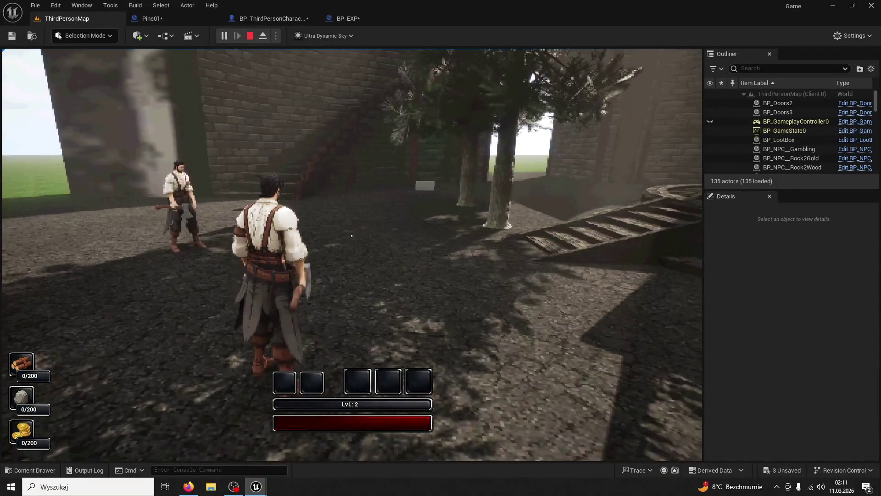
pyautogui.press('super')
pyautogui.press('Escape')
pyautogui.press('Escape')
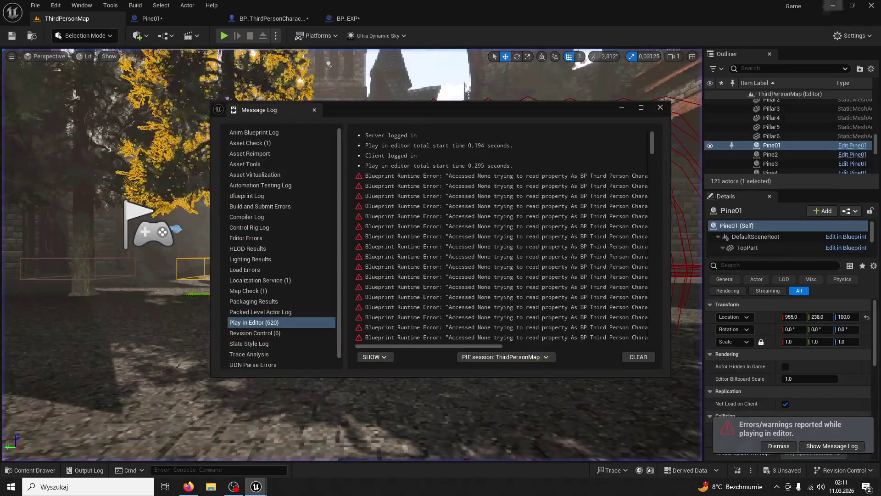
# Pan the character graph to the CreateXP nodes, then bring up BP_EXP's Event Graph showing Pull XP.
pyautogui.scroll(-2, 629, 185)
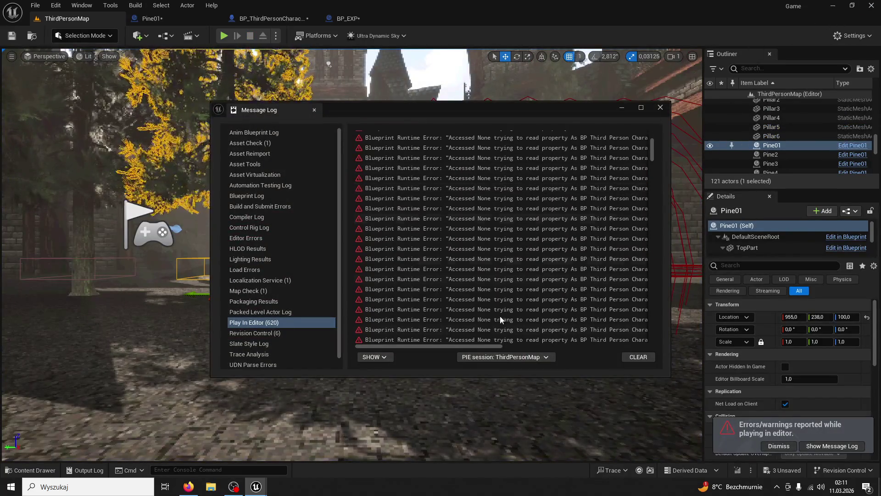
pyautogui.moveTo(468, 348); pyautogui.dragTo(561, 345)
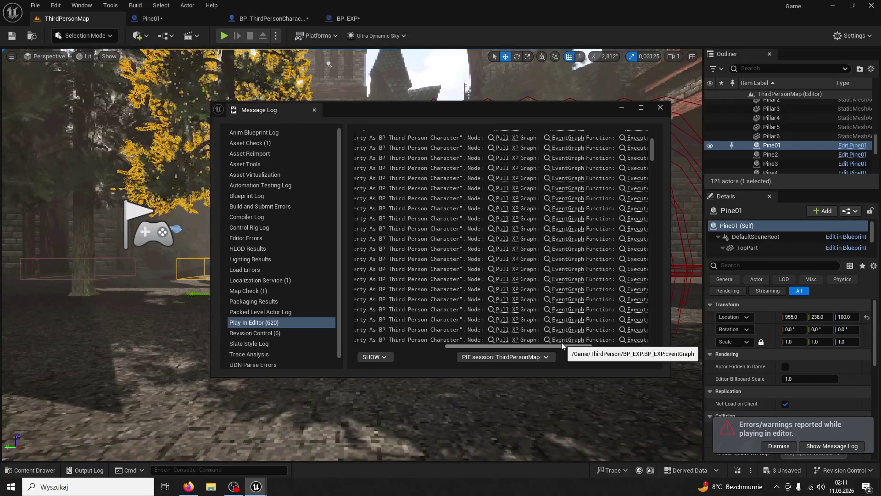
pyautogui.hscroll(5, 588, 223)
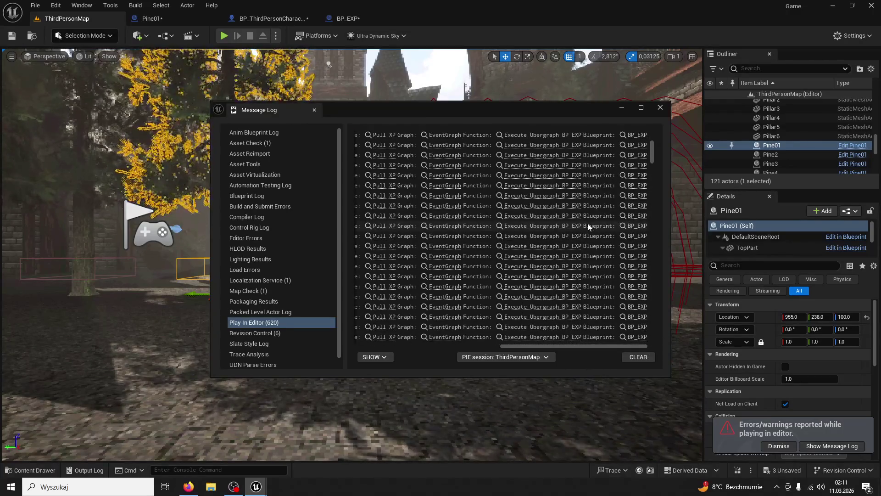
pyautogui.click(249, 18)
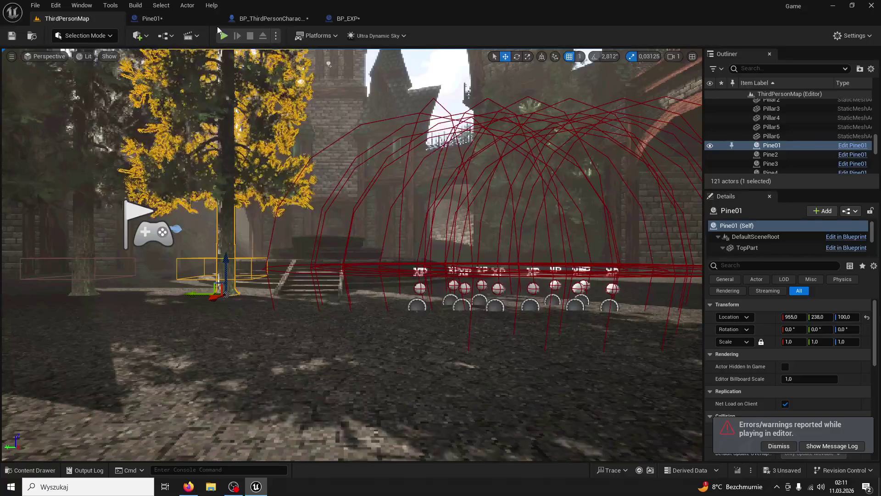
pyautogui.moveTo(270, 153)
pyautogui.mouseDown()
pyautogui.moveTo(525, 191)
pyautogui.moveTo(480, 184)
pyautogui.mouseUp()
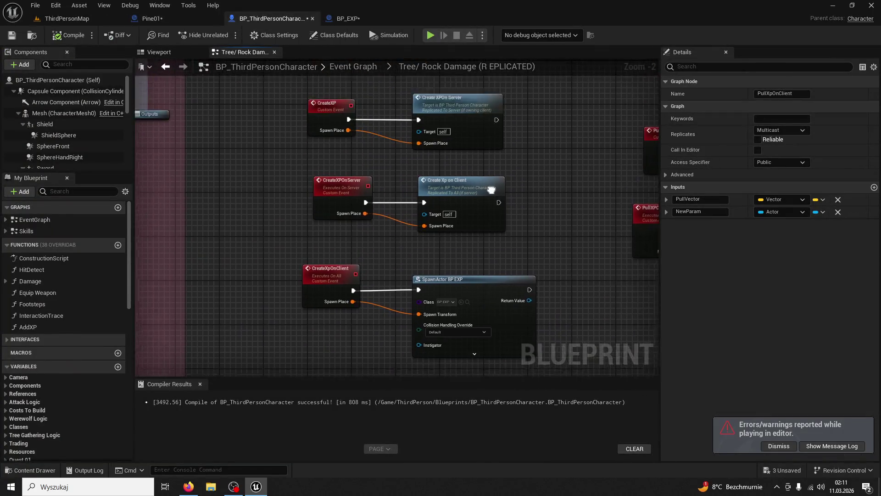
pyautogui.click(150, 19)
pyautogui.click(367, 19)
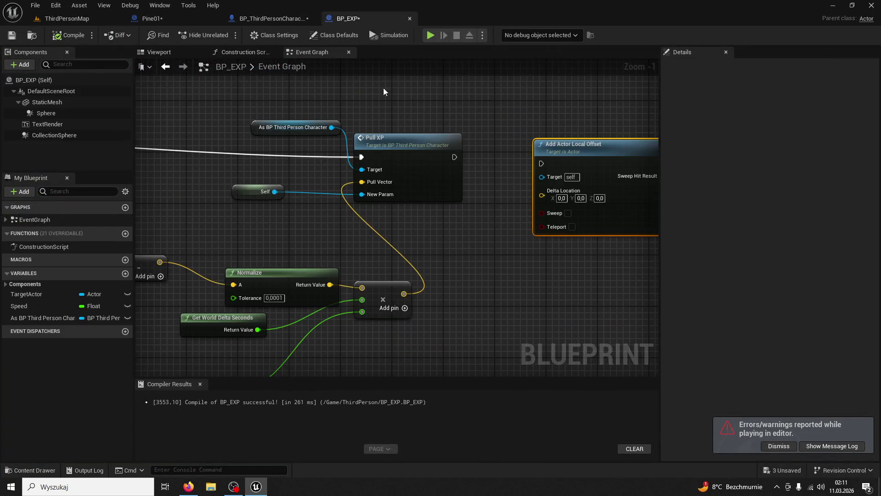
pyautogui.scroll(2, 475, 148)
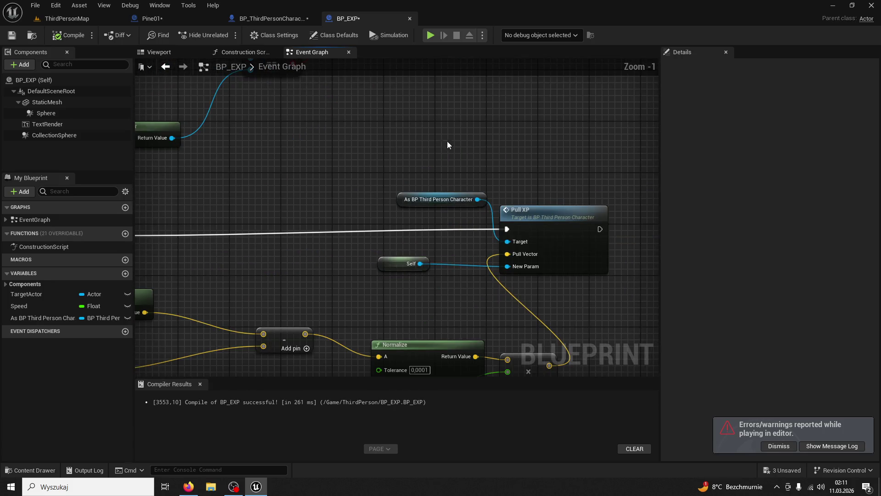
pyautogui.moveTo(351, 91)
pyautogui.mouseDown()
pyautogui.moveTo(301, 79)
pyautogui.moveTo(398, 117)
pyautogui.moveTo(457, 100)
pyautogui.moveTo(409, 102)
pyautogui.moveTo(386, 337)
pyautogui.moveTo(365, 276)
pyautogui.mouseUp()
pyautogui.scroll(-1, 301, 79)
pyautogui.scroll(-1, 458, 95)
pyautogui.scroll(2, 365, 276)
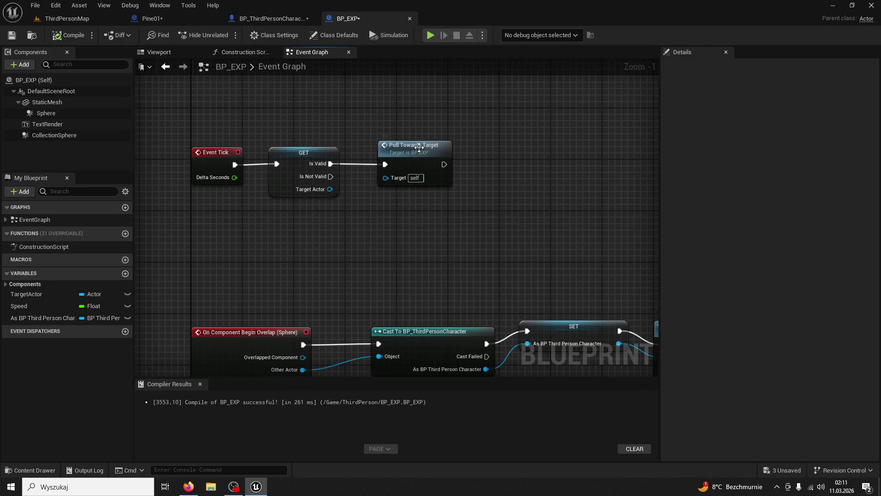
pyautogui.doubleClick(419, 148)
pyautogui.moveTo(503, 210)
pyautogui.mouseDown()
pyautogui.moveTo(423, 197)
pyautogui.moveTo(342, 211)
pyautogui.moveTo(419, 166)
pyautogui.moveTo(505, 150)
pyautogui.moveTo(460, 210)
pyautogui.moveTo(453, 145)
pyautogui.moveTo(528, 161)
pyautogui.moveTo(451, 159)
pyautogui.moveTo(407, 193)
pyautogui.moveTo(457, 226)
pyautogui.mouseUp()
pyautogui.scroll(-1, 528, 159)
pyautogui.moveTo(407, 210)
pyautogui.mouseDown()
pyautogui.moveTo(354, 255)
pyautogui.moveTo(427, 309)
pyautogui.moveTo(610, 228)
pyautogui.mouseUp()
pyautogui.doubleClick(610, 228)
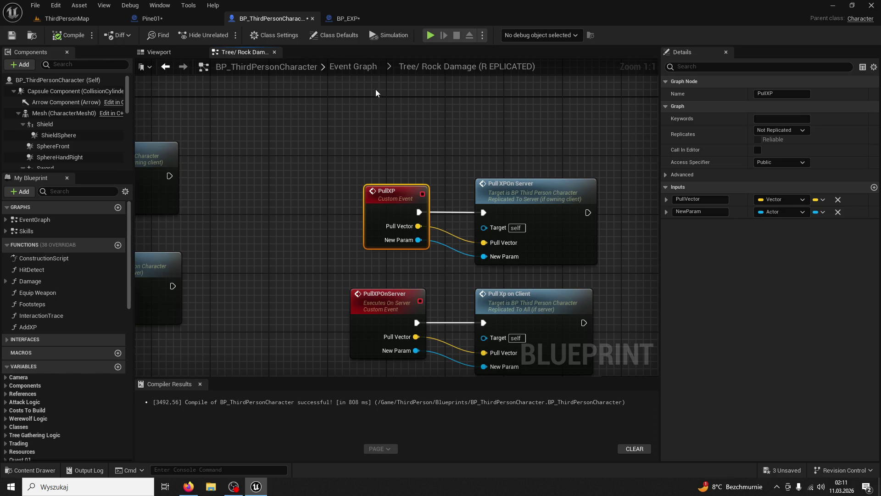
pyautogui.moveTo(424, 242); pyautogui.dragTo(484, 229)
pyautogui.hotkey('alt', 'Left')
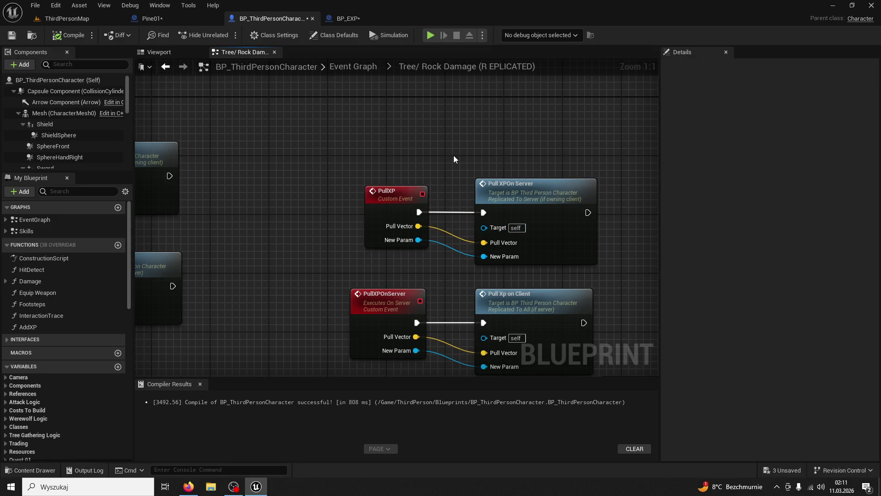
pyautogui.click(169, 17)
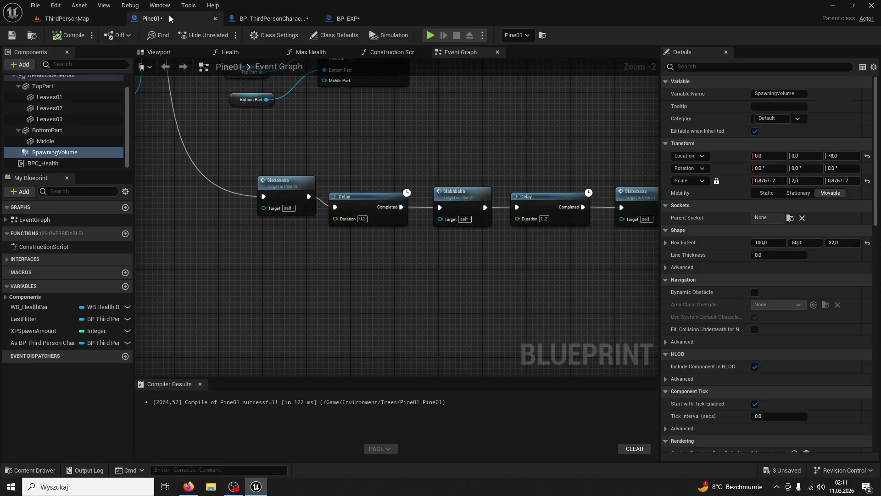
pyautogui.click(459, 52)
pyautogui.click(348, 18)
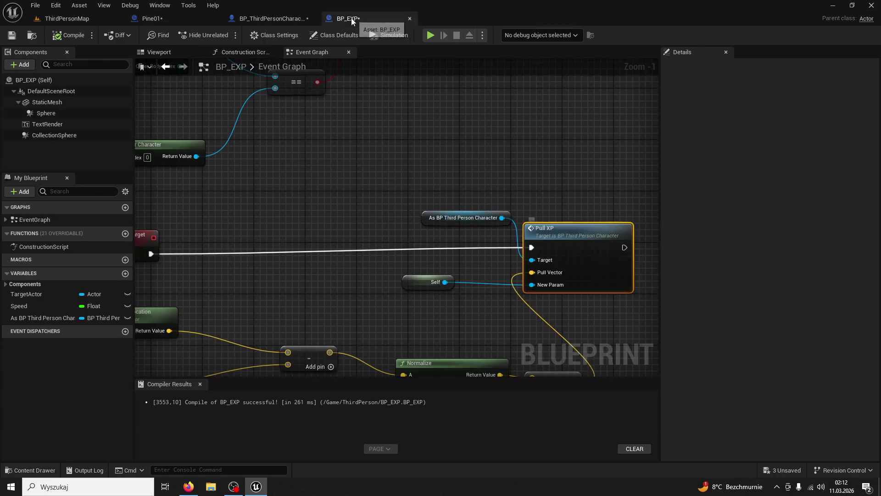
pyautogui.scroll(1, 497, 274)
pyautogui.moveTo(497, 274)
pyautogui.mouseDown()
pyautogui.moveTo(370, 236)
pyautogui.moveTo(421, 269)
pyautogui.moveTo(534, 196)
pyautogui.mouseUp()
pyautogui.moveTo(379, 77)
pyautogui.mouseDown()
pyautogui.moveTo(475, 252)
pyautogui.moveTo(454, 177)
pyautogui.moveTo(472, 191)
pyautogui.moveTo(460, 210)
pyautogui.moveTo(214, 199)
pyautogui.moveTo(474, 260)
pyautogui.moveTo(461, 475)
pyautogui.moveTo(436, 379)
pyautogui.moveTo(360, 205)
pyautogui.moveTo(361, 183)
pyautogui.moveTo(360, 221)
pyautogui.moveTo(306, 307)
pyautogui.mouseUp()
pyautogui.click(427, 167)
pyautogui.scroll(1, 454, 177)
pyautogui.scroll(-2, 214, 198)
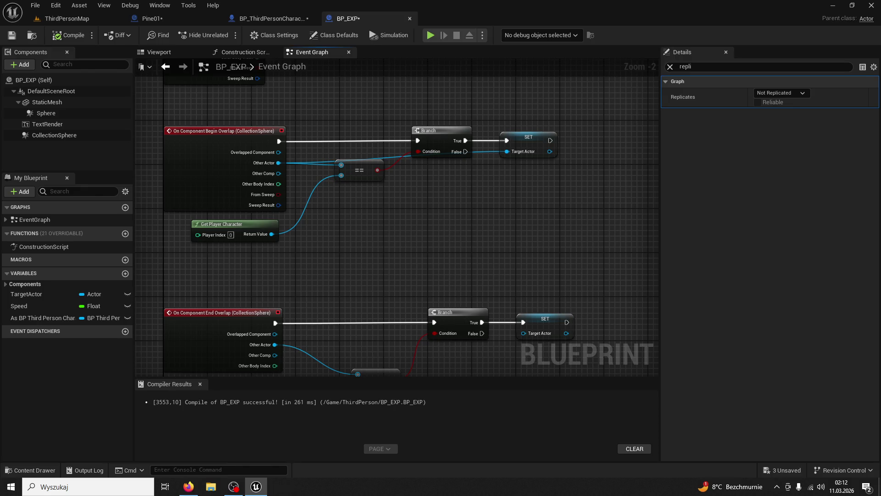
# Add a TargetActor getter beside the Pull XP call and check the character's PullXP event.
pyautogui.moveTo(331, 475)
pyautogui.mouseDown()
pyautogui.moveTo(331, 334)
pyautogui.moveTo(376, 174)
pyautogui.mouseUp()
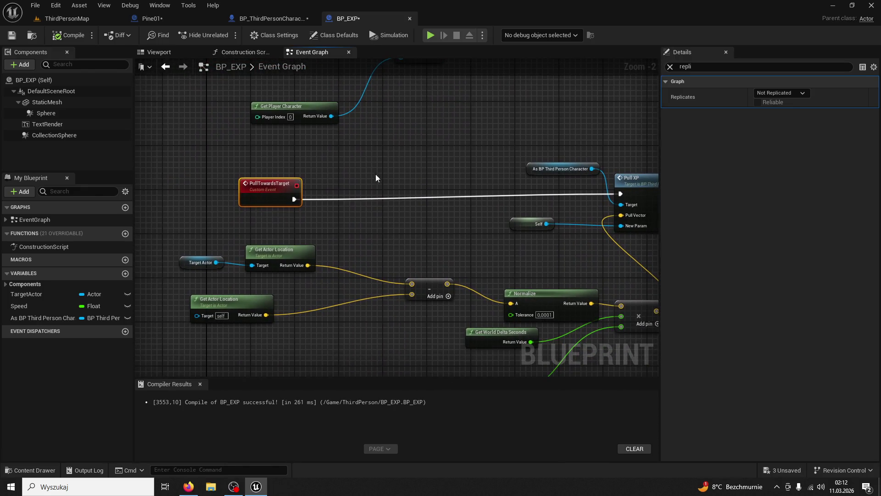
pyautogui.moveTo(371, 206); pyautogui.dragTo(259, 217)
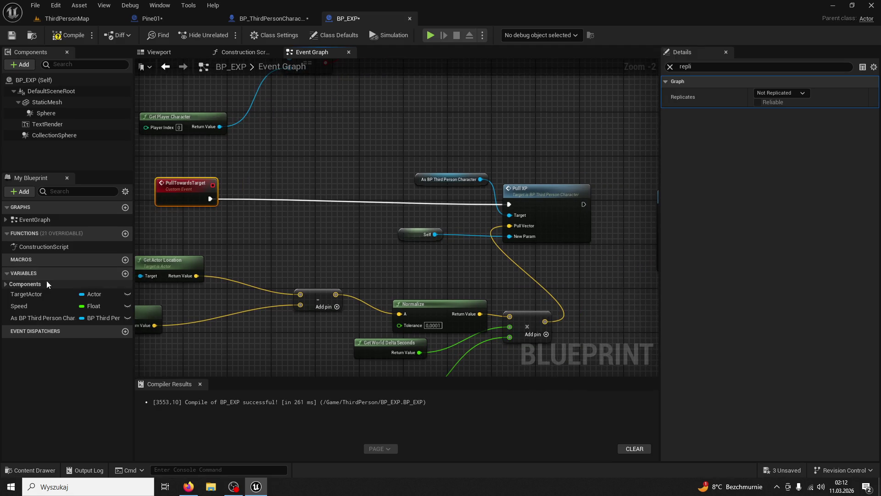
pyautogui.moveTo(43, 295)
pyautogui.mouseDown()
pyautogui.moveTo(314, 205)
pyautogui.moveTo(341, 183)
pyautogui.moveTo(329, 178)
pyautogui.moveTo(511, 216)
pyautogui.mouseUp()
pyautogui.click(359, 199)
pyautogui.doubleClick(528, 189)
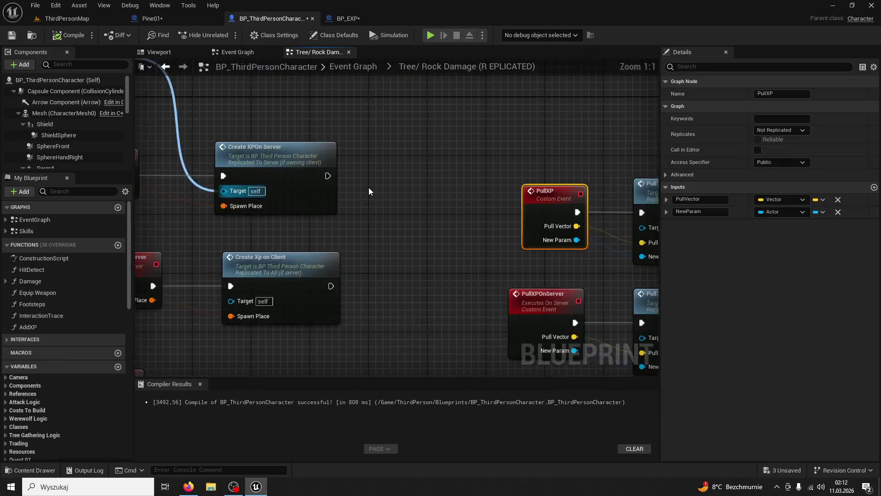
pyautogui.moveTo(368, 188); pyautogui.dragTo(372, 191)
# Back in BP_EXP, delete the TargetActor getter node again.
pyautogui.click(173, 15)
pyautogui.scroll(3, 306, 183)
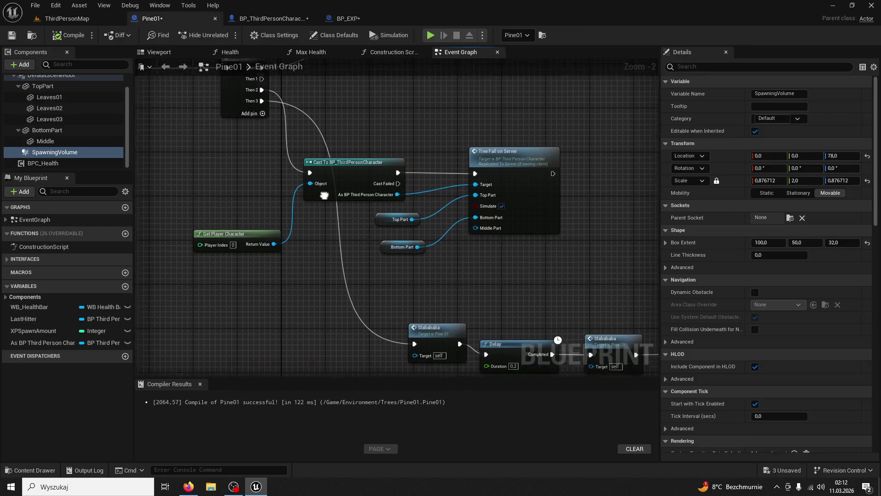
pyautogui.click(348, 18)
pyautogui.moveTo(376, 127)
pyautogui.mouseDown()
pyautogui.moveTo(343, 150)
pyautogui.moveTo(392, 95)
pyautogui.moveTo(276, 164)
pyautogui.moveTo(491, 147)
pyautogui.mouseUp()
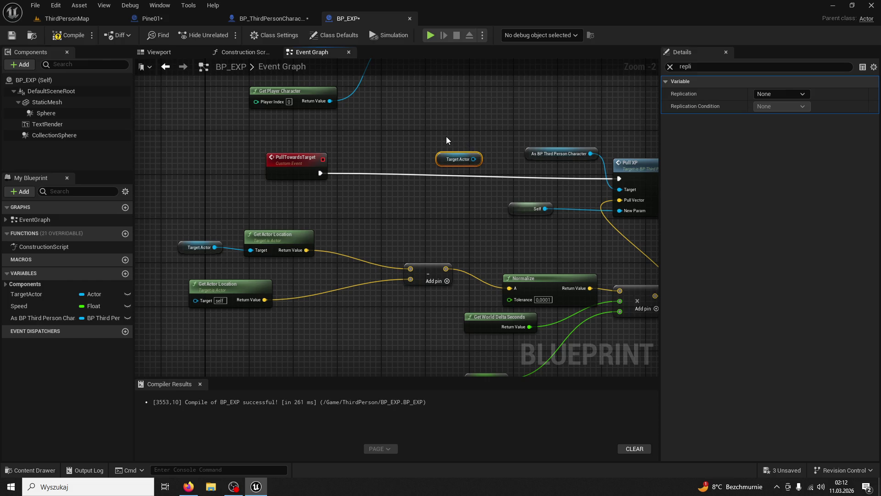
pyautogui.press('Delete')
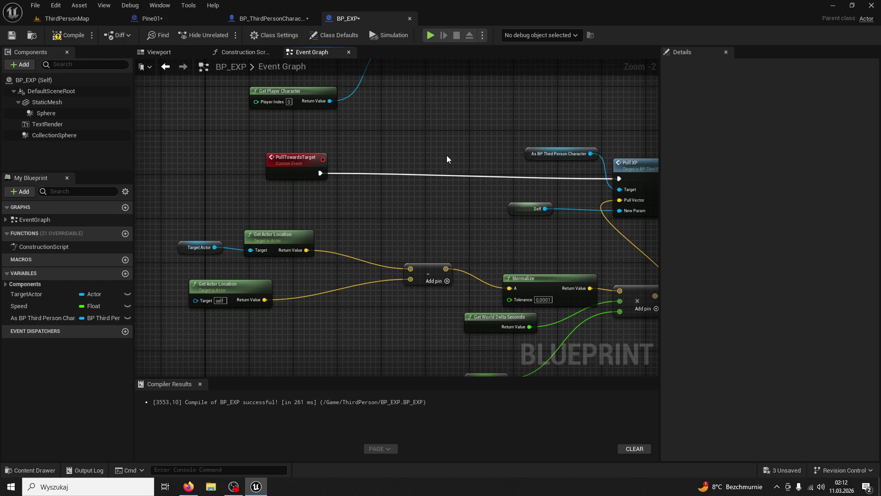
# Select the As BP Third Person Character reference and compile BP_EXP.
pyautogui.moveTo(447, 156); pyautogui.dragTo(397, 144)
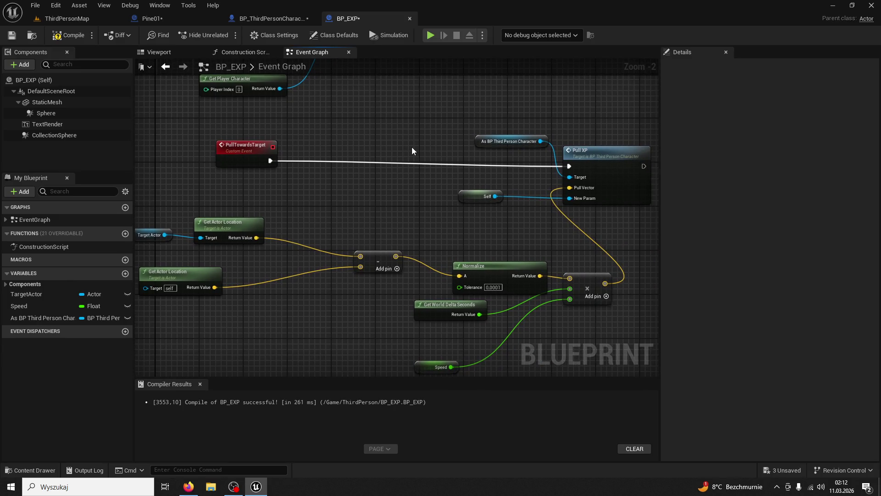
pyautogui.click(479, 141)
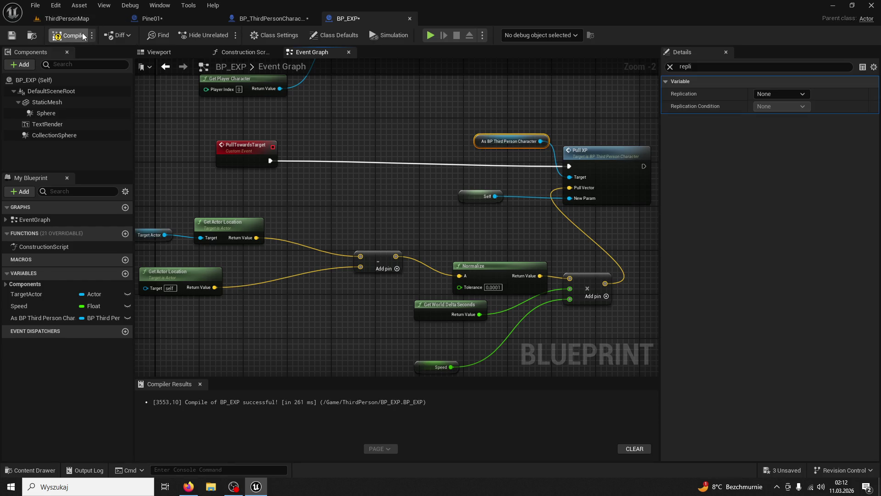
pyautogui.click(64, 35)
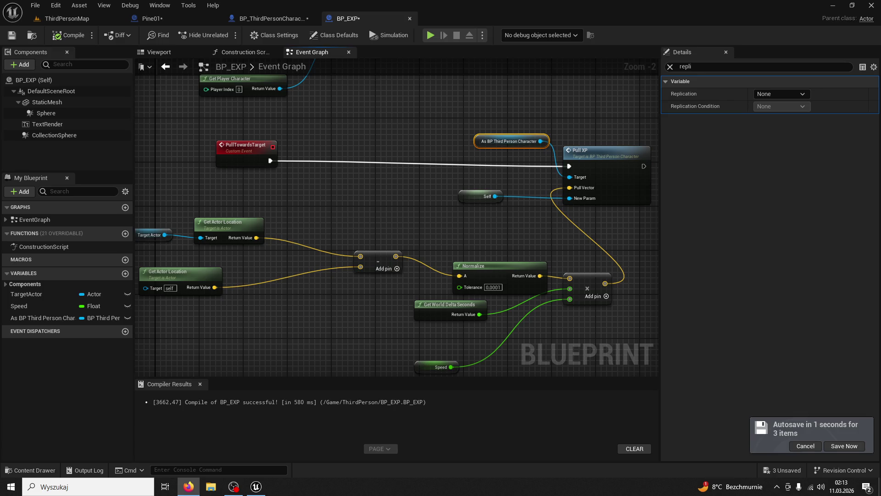
# Delete the pull-toward-player node group from BP_EXP's graph.
pyautogui.scroll(-3, 389, 156)
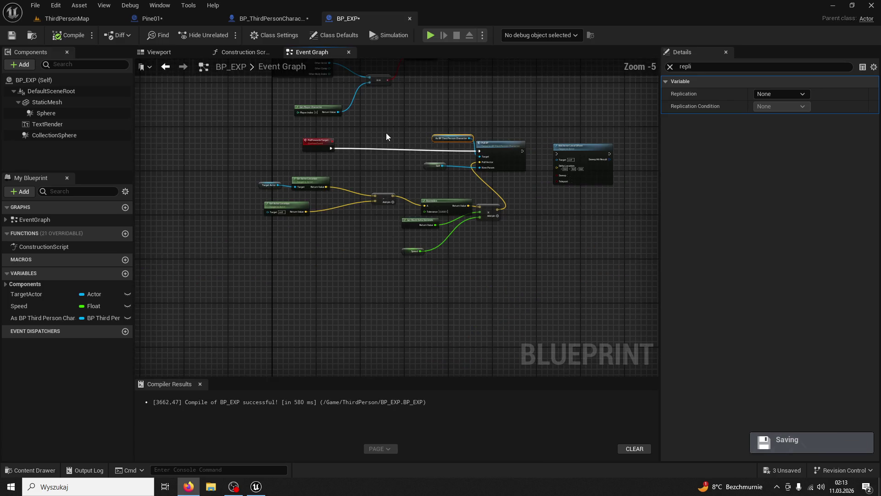
pyautogui.moveTo(640, 275)
pyautogui.mouseDown()
pyautogui.moveTo(272, 137)
pyautogui.moveTo(591, 265)
pyautogui.moveTo(584, 254)
pyautogui.mouseUp()
pyautogui.press('Delete')
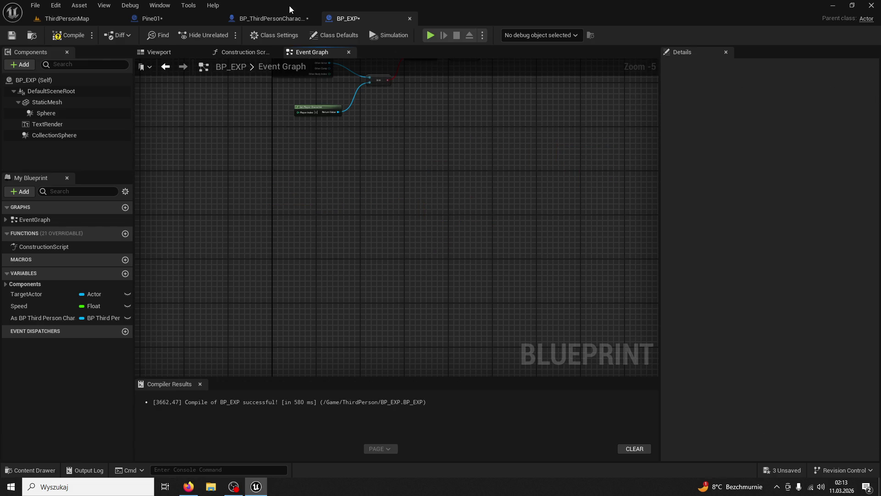
# In BP_ThirdPersonCharacter, undo, then delete the PullXP server/client events and Add Actor Local Offset.
pyautogui.click(255, 19)
pyautogui.scroll(-5, 489, 291)
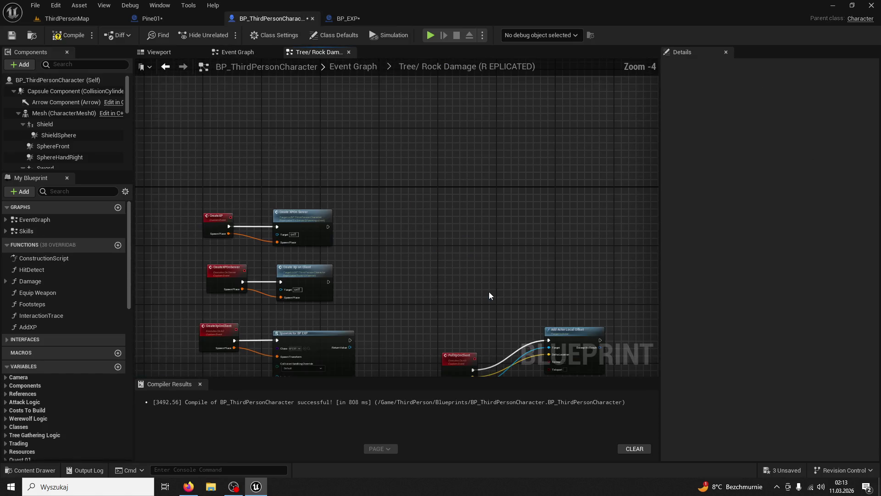
pyautogui.scroll(3, 489, 291)
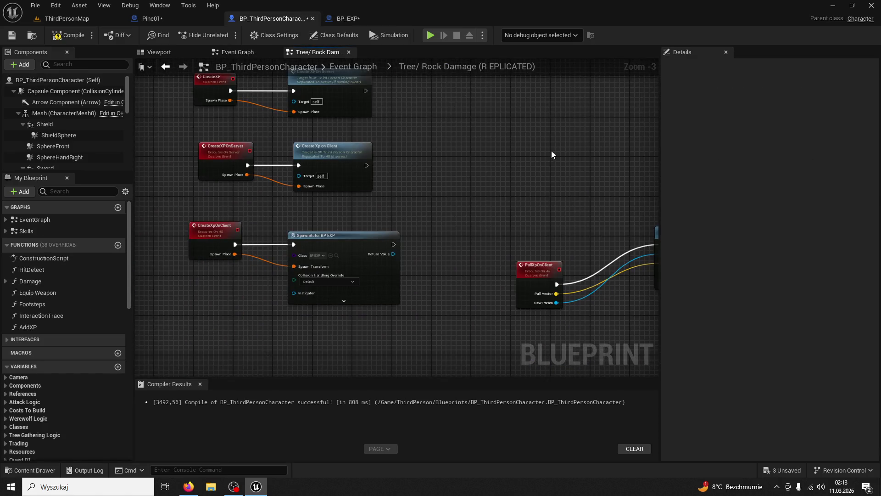
pyautogui.moveTo(551, 150)
pyautogui.mouseDown()
pyautogui.moveTo(621, 172)
pyautogui.moveTo(521, 223)
pyautogui.moveTo(416, 166)
pyautogui.mouseUp()
pyautogui.hotkey('ctrl', 'z')
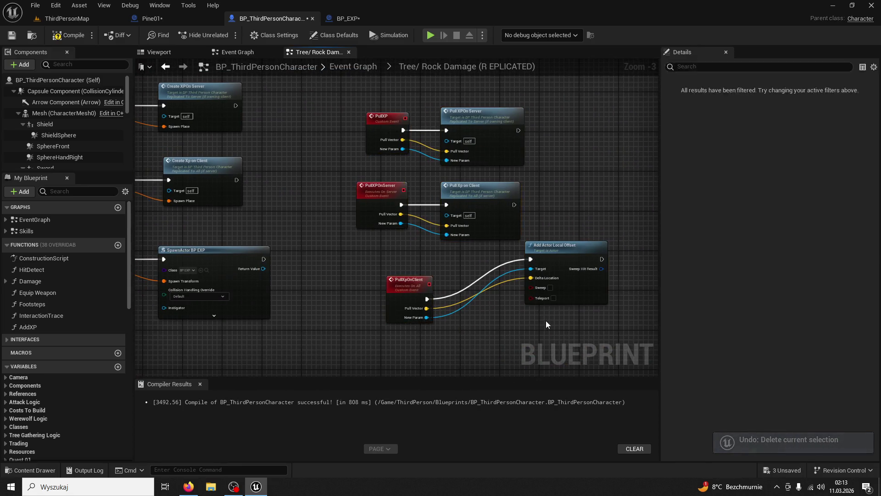
pyautogui.moveTo(556, 327); pyautogui.dragTo(342, 108)
pyautogui.press('Delete')
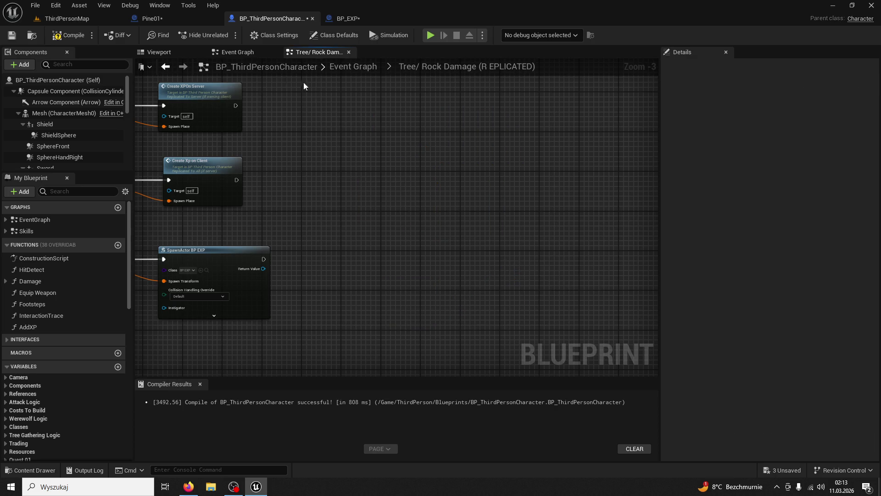
# Return to BP_EXP's Event Graph at the Begin Overlap chain.
pyautogui.click(348, 18)
pyautogui.scroll(4, 470, 290)
pyautogui.moveTo(473, 290)
pyautogui.mouseDown()
pyautogui.moveTo(473, 177)
pyautogui.moveTo(477, 266)
pyautogui.mouseUp()
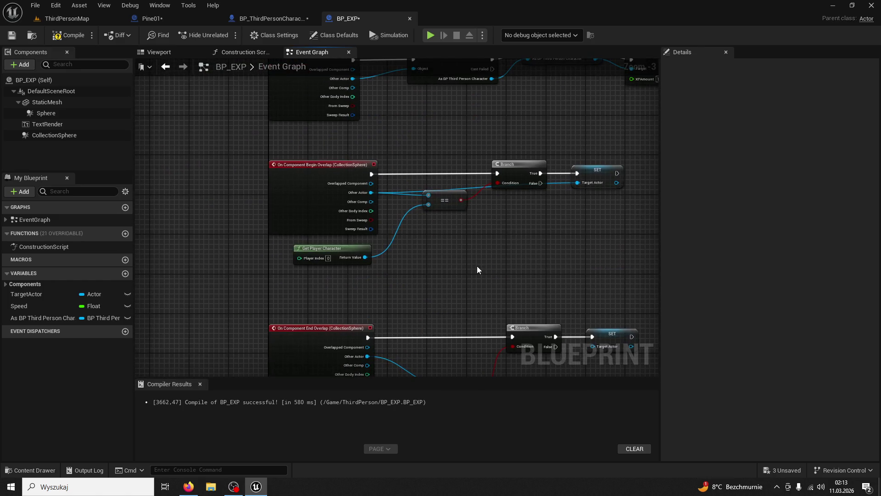
# Select the On Component Begin Overlap event and compare it against the Pine01 and character blueprints.
pyautogui.click(319, 164)
pyautogui.scroll(-2, 472, 244)
pyautogui.scroll(2, 473, 245)
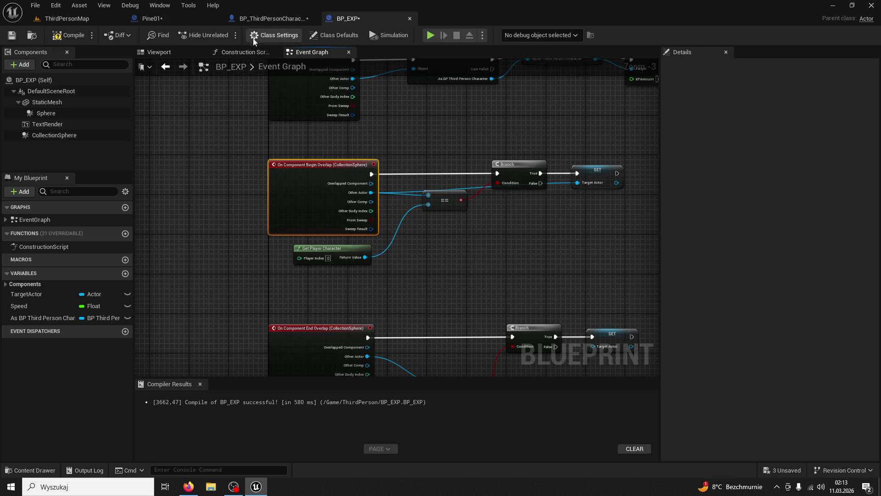
pyautogui.click(178, 19)
pyautogui.click(271, 18)
pyautogui.click(348, 18)
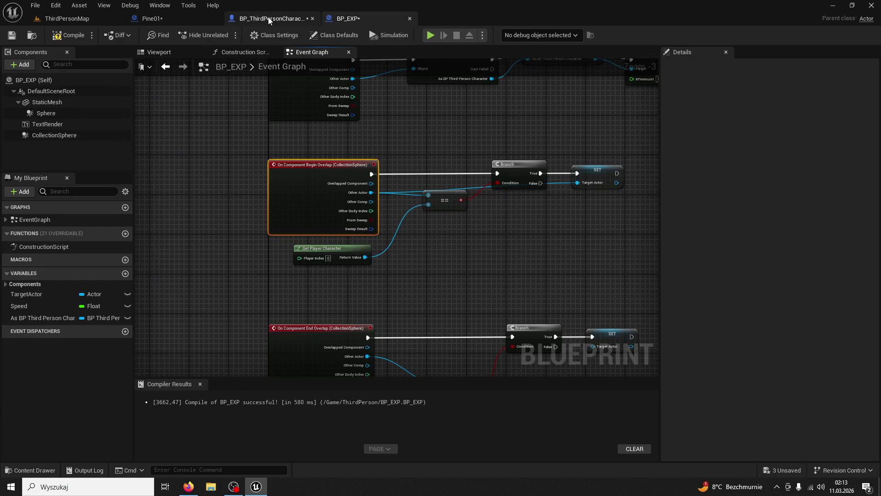
pyautogui.click(270, 19)
pyautogui.click(359, 19)
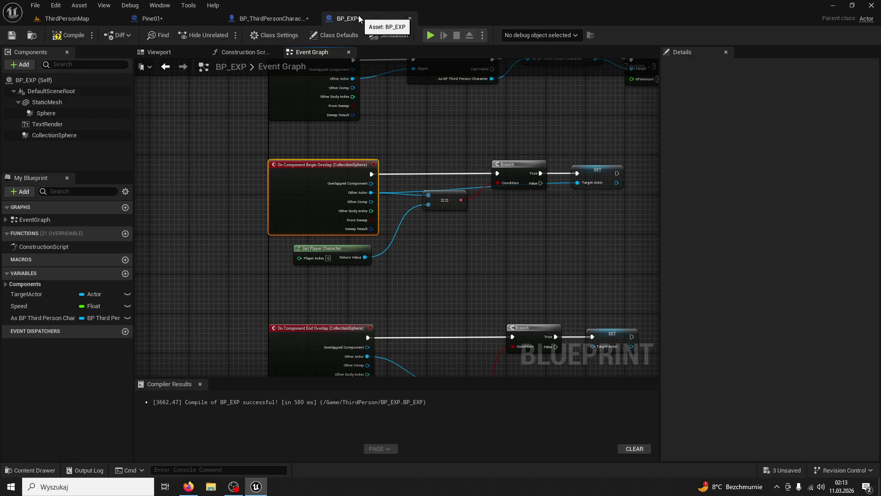
# Delete the CollectionSphere Begin Overlap node chain.
pyautogui.click(214, 111)
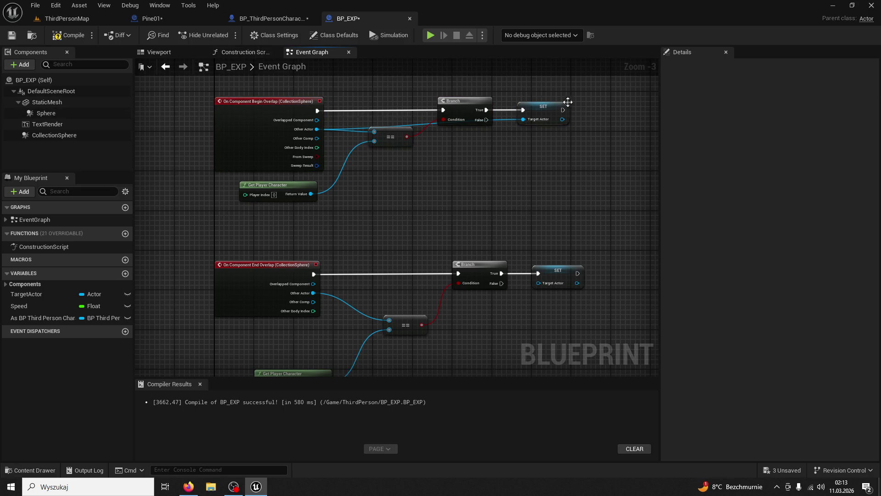
pyautogui.moveTo(287, 172); pyautogui.dragTo(241, 204)
pyautogui.press('Delete')
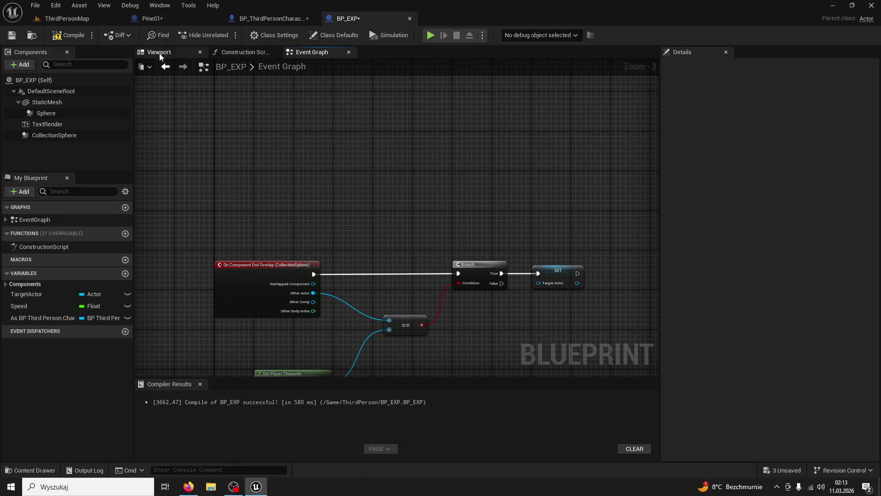
# Attempt to delete the CollectionSphere component, then cancel to keep it.
pyautogui.click(77, 137)
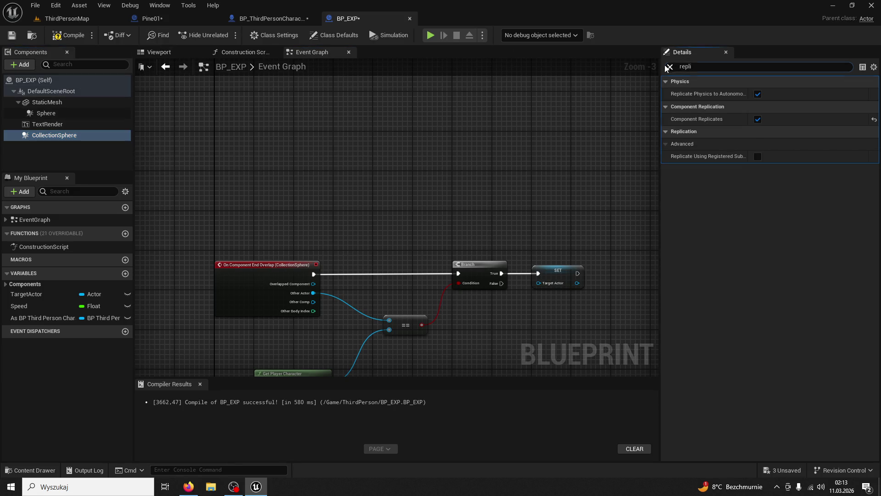
pyautogui.click(669, 67)
pyautogui.click(74, 138)
pyautogui.press('Delete')
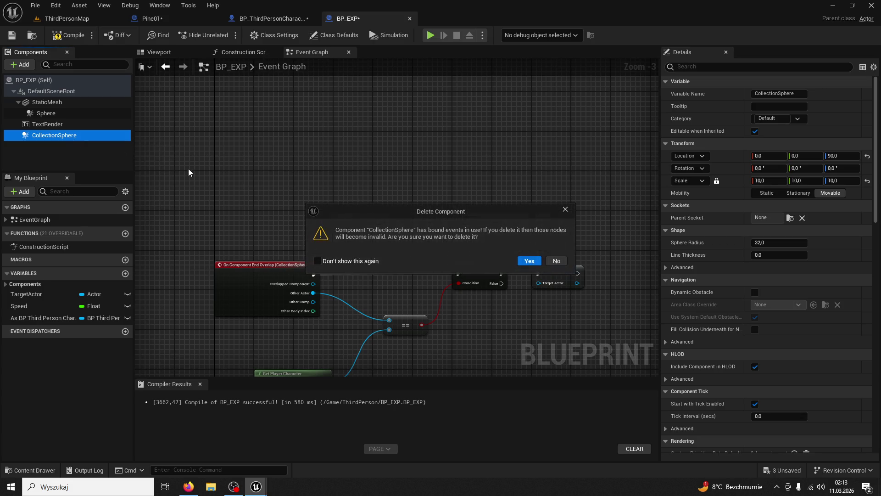
pyautogui.click(556, 261)
# Box-select the top row of three unused nodes.
pyautogui.scroll(-3, 536, 219)
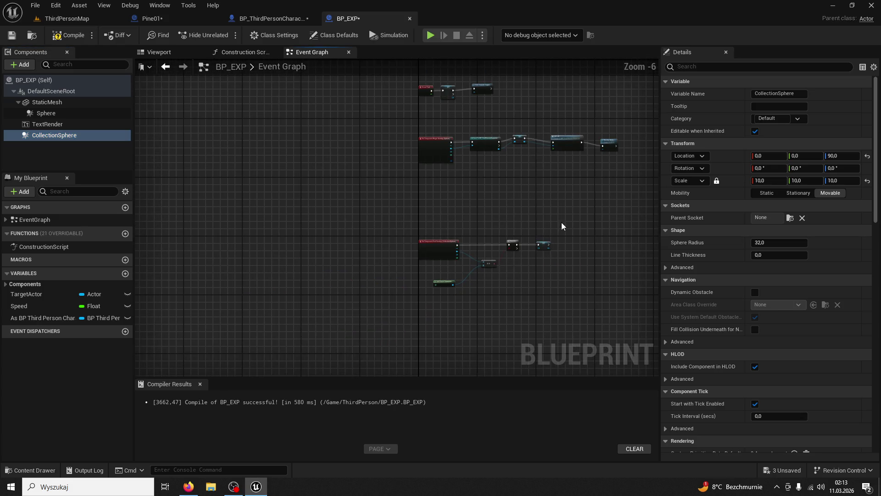
pyautogui.click(329, 318)
pyautogui.scroll(3, 412, 251)
pyautogui.moveTo(414, 293); pyautogui.dragTo(243, 188)
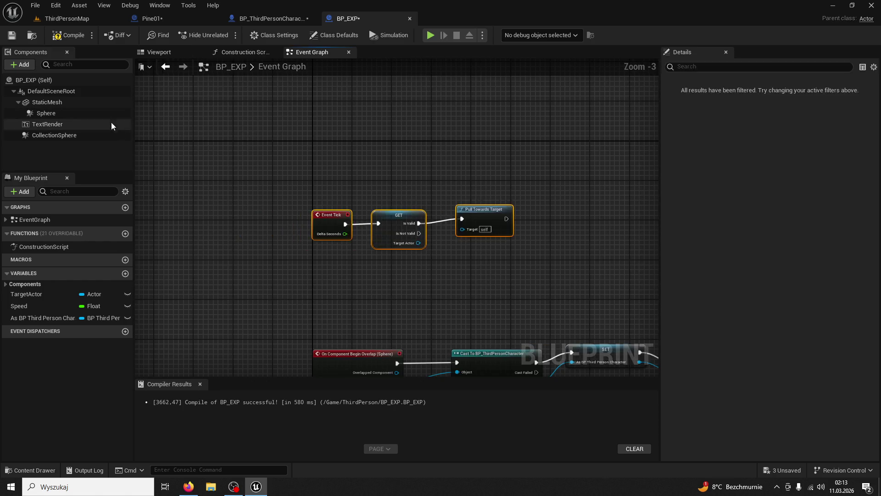
# Delete the three selected nodes and compile BP_EXP.
pyautogui.press('Delete')
pyautogui.moveTo(319, 134); pyautogui.dragTo(160, 55)
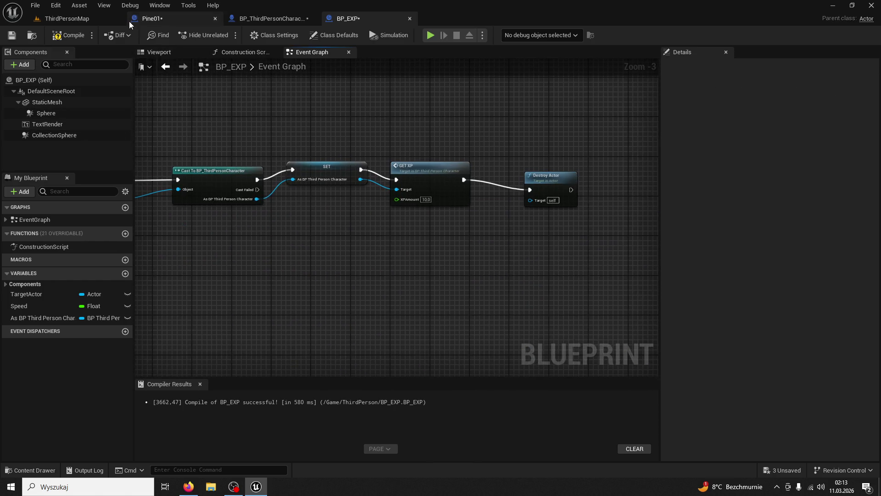
pyautogui.click(78, 36)
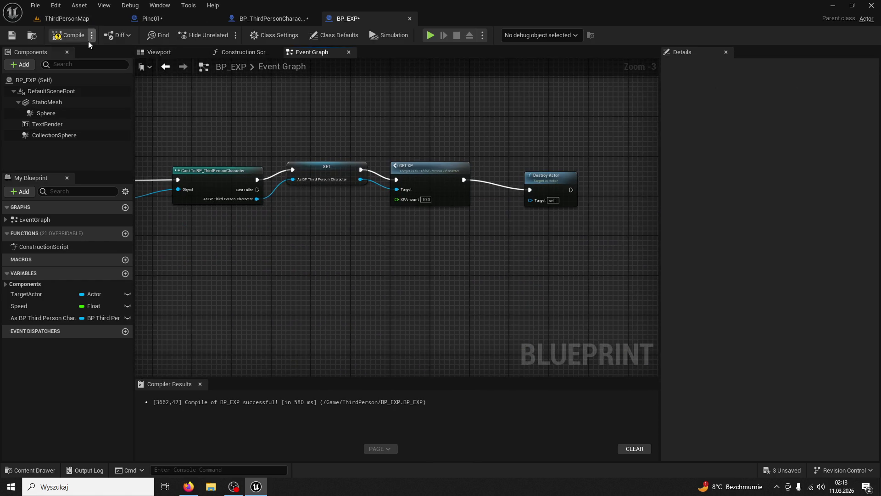
# Inspect the GET_XP event definition in BP_ThirdPersonCharacter, then return to BP_EXP.
pyautogui.doubleClick(428, 167)
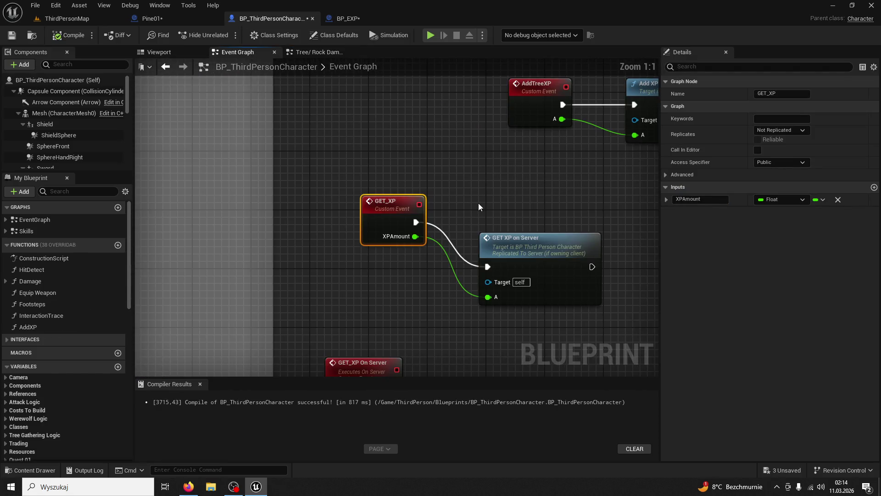
pyautogui.scroll(-4, 478, 204)
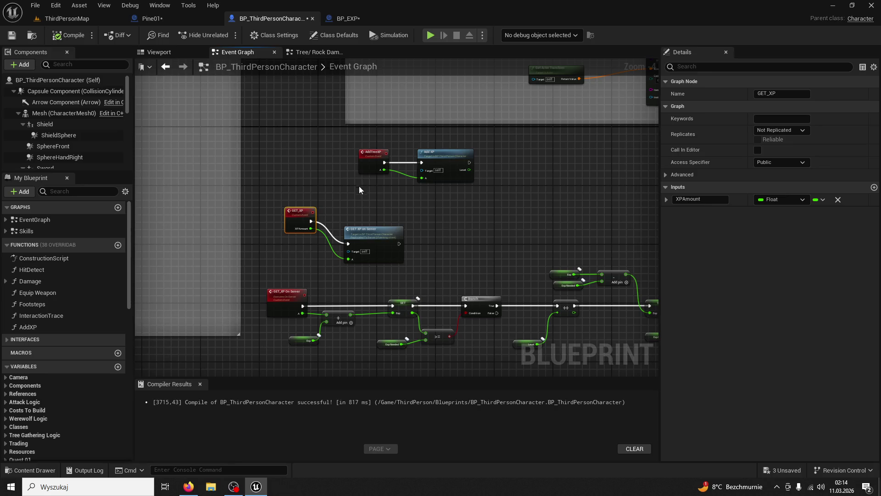
pyautogui.scroll(2, 342, 187)
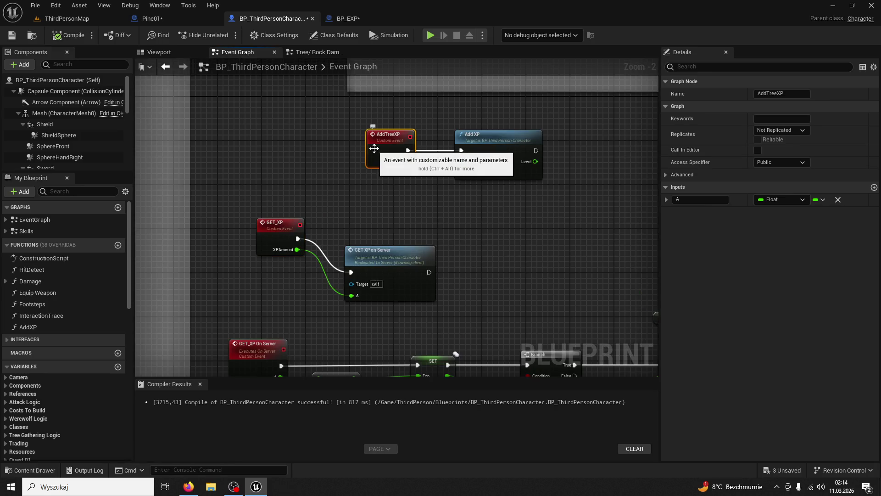
pyautogui.click(362, 20)
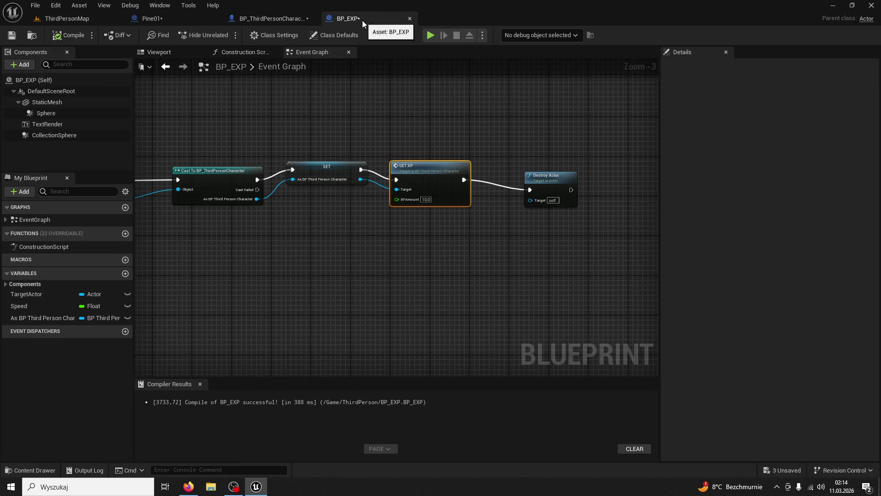
pyautogui.click(156, 22)
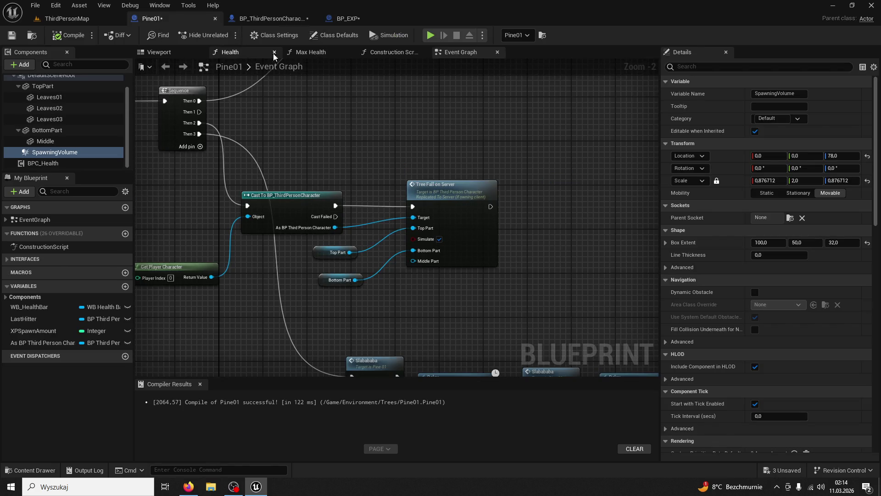
pyautogui.click(348, 19)
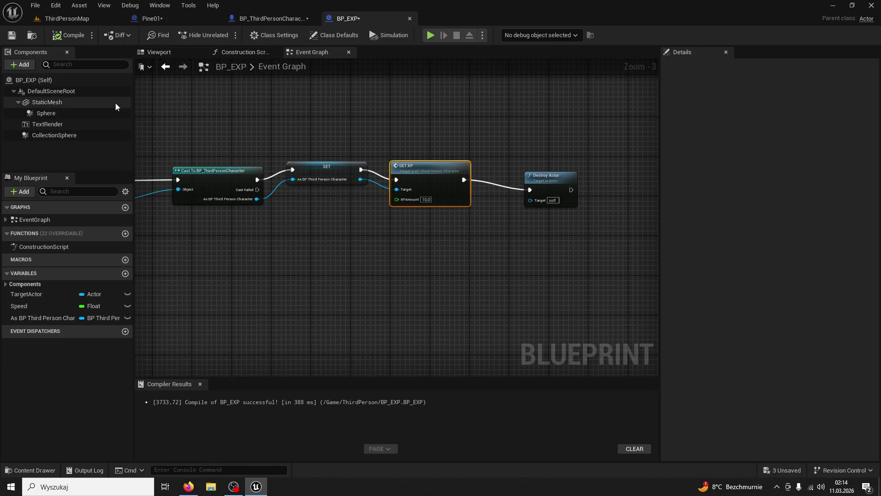
# Enable Simulate Physics on the orb's StaticMesh using the 'simula' Details search.
pyautogui.click(86, 107)
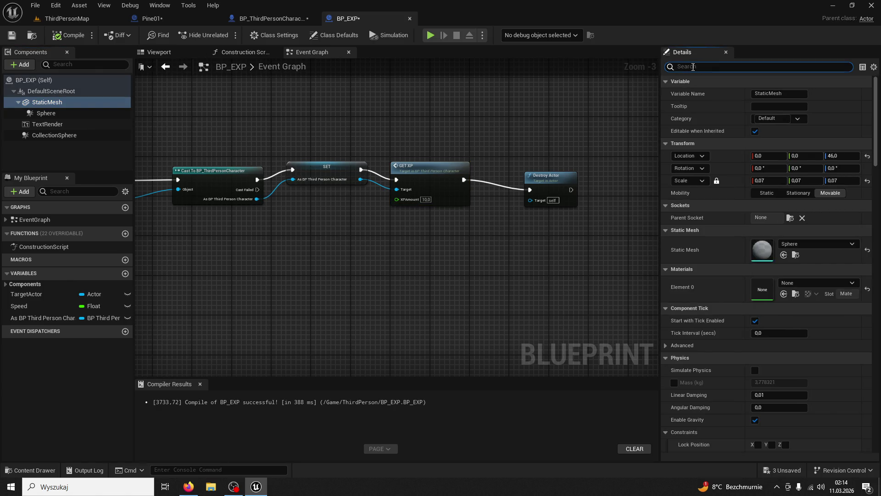
pyautogui.write('simula')
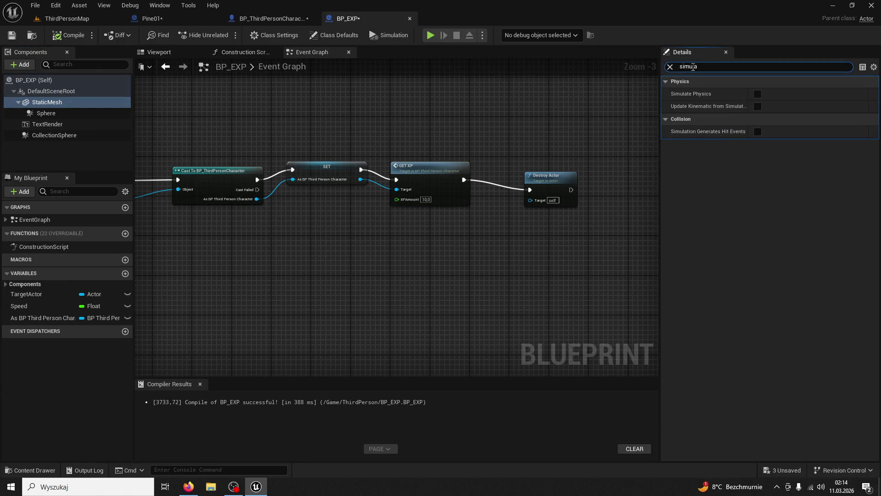
pyautogui.click(758, 94)
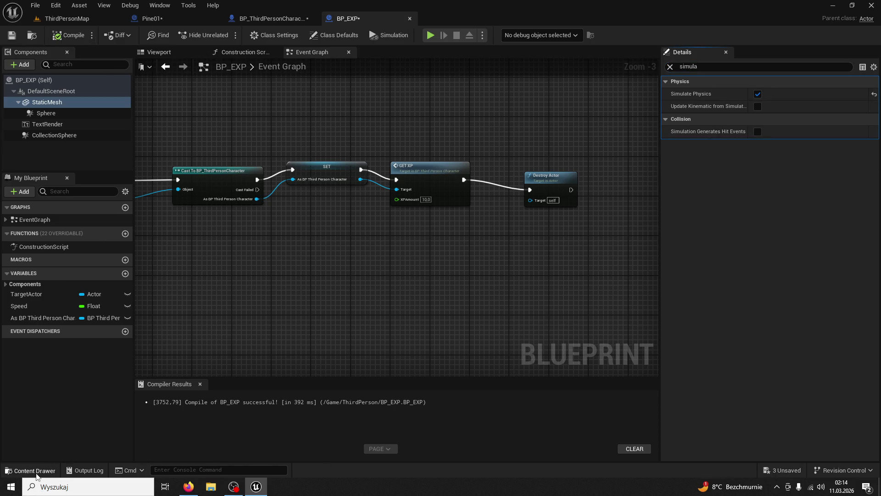
# Browse the InventorySystem folder in the Content Drawer.
pyautogui.click(35, 471)
pyautogui.scroll(2, 115, 351)
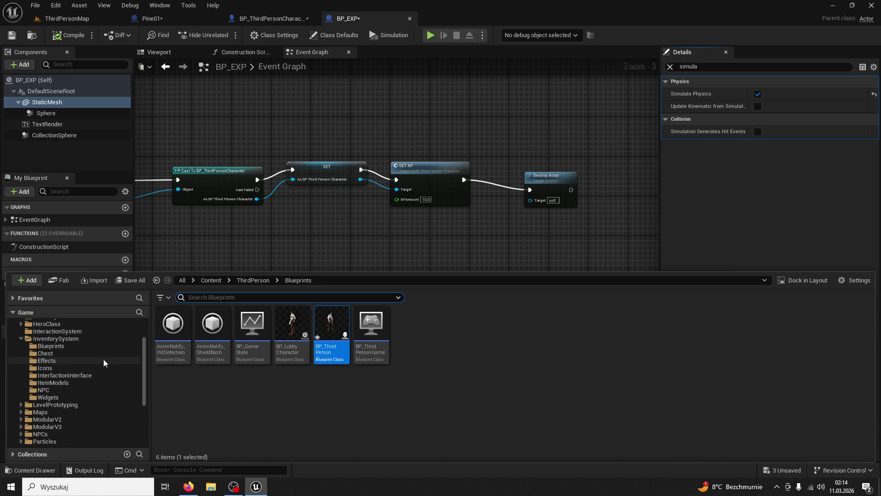
pyautogui.click(74, 340)
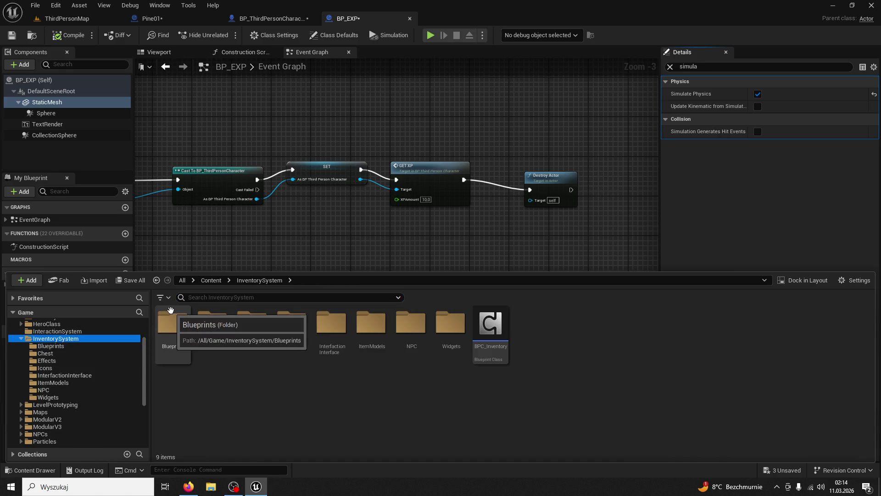
pyautogui.click(447, 227)
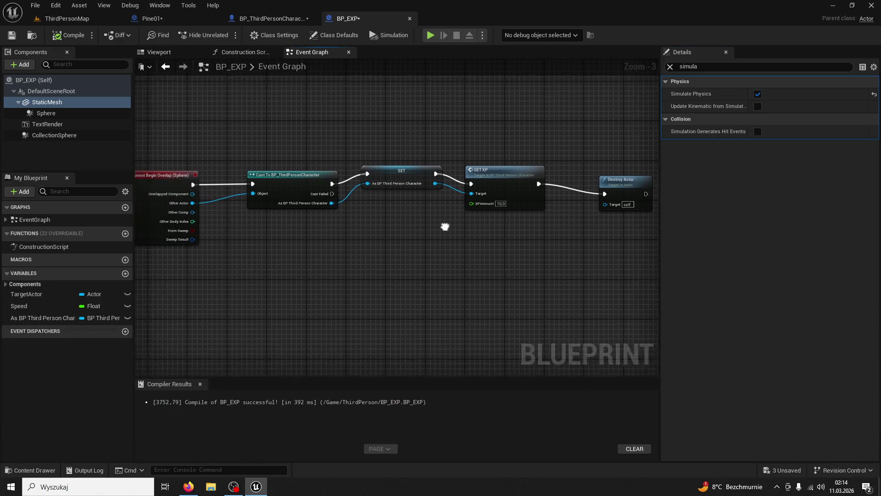
# In Pine01's Event Graph, select the Tree Fall on Server and Tree Death Sound on Server nodes.
pyautogui.click(151, 19)
pyautogui.moveTo(476, 93)
pyautogui.mouseDown()
pyautogui.moveTo(302, 112)
pyautogui.moveTo(235, 136)
pyautogui.mouseUp()
pyautogui.moveTo(301, 152)
pyautogui.mouseDown()
pyautogui.moveTo(362, 289)
pyautogui.moveTo(384, 295)
pyautogui.mouseUp()
pyautogui.click(431, 168)
pyautogui.moveTo(366, 151)
pyautogui.mouseDown()
pyautogui.moveTo(394, 187)
pyautogui.moveTo(354, 260)
pyautogui.moveTo(236, 272)
pyautogui.mouseUp()
pyautogui.click(460, 171)
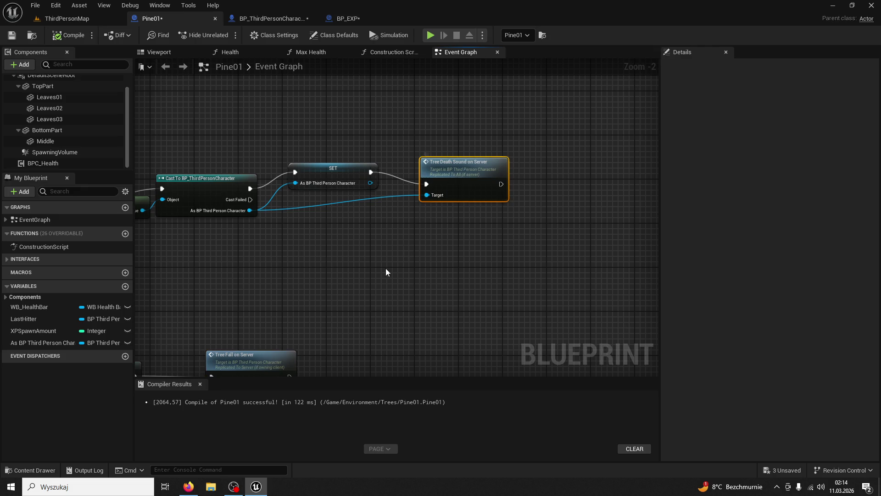
# Reposition the Tree Death Sound node, then review Tree Fall on Server in Pine01.
pyautogui.moveTo(385, 268); pyautogui.dragTo(542, 252)
pyautogui.moveTo(617, 148); pyautogui.dragTo(616, 164)
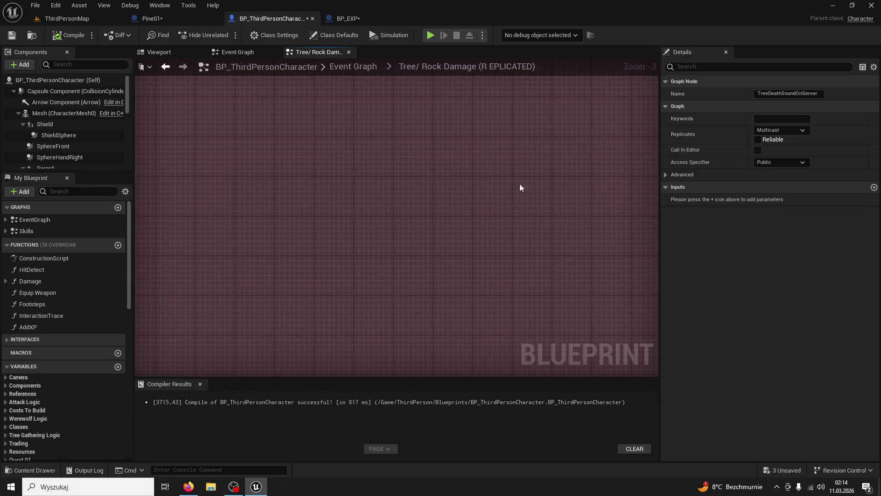
pyautogui.click(167, 22)
pyautogui.moveTo(411, 235); pyautogui.dragTo(441, 71)
pyautogui.click(446, 154)
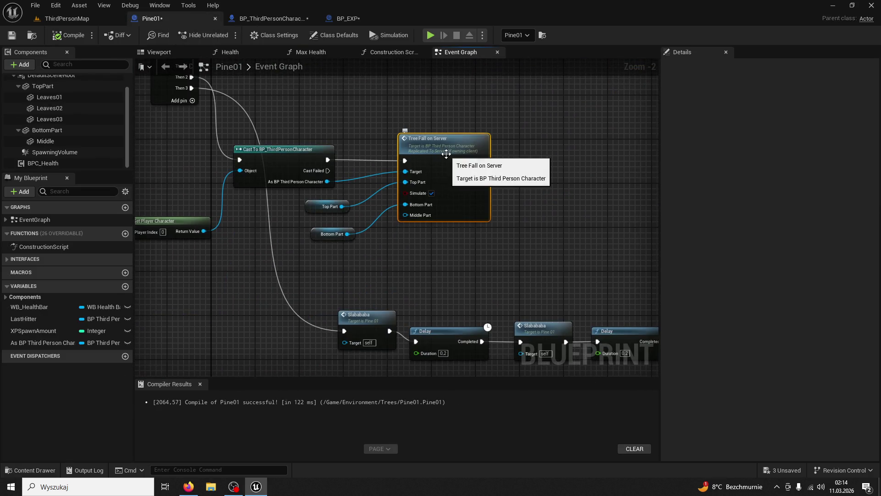
pyautogui.moveTo(446, 154)
pyautogui.mouseDown()
pyautogui.moveTo(381, 87)
pyautogui.moveTo(350, 113)
pyautogui.moveTo(539, 151)
pyautogui.moveTo(521, 246)
pyautogui.moveTo(560, 372)
pyautogui.moveTo(466, 325)
pyautogui.moveTo(344, 186)
pyautogui.moveTo(264, 285)
pyautogui.mouseUp()
# Look over BP_EXP's overlap chain and return to the ThirdPersonMap level.
pyautogui.click(374, 18)
pyautogui.moveTo(374, 88)
pyautogui.mouseDown()
pyautogui.moveTo(337, 169)
pyautogui.moveTo(315, 169)
pyautogui.moveTo(358, 172)
pyautogui.mouseUp()
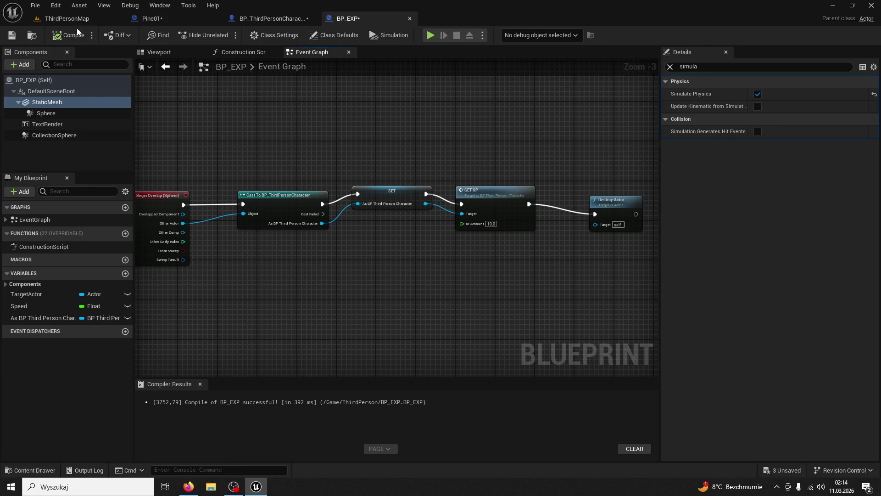
pyautogui.doubleClick(67, 15)
pyautogui.doubleClick(280, 10)
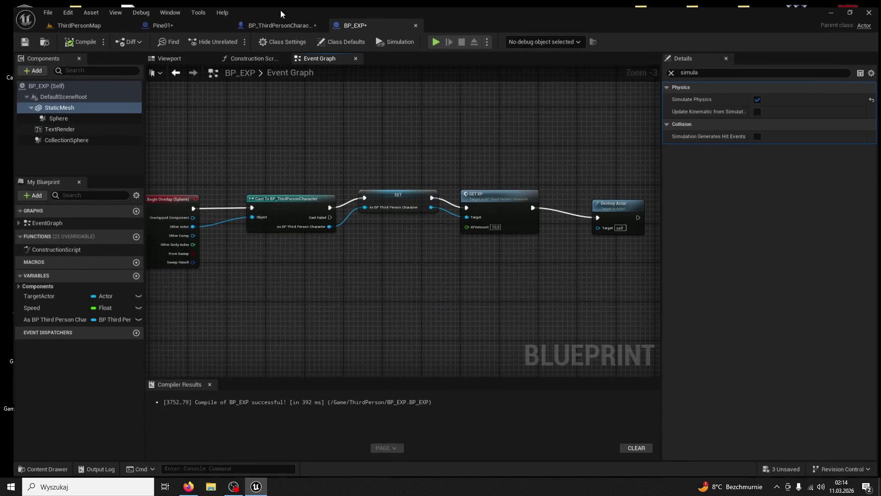
pyautogui.click(65, 19)
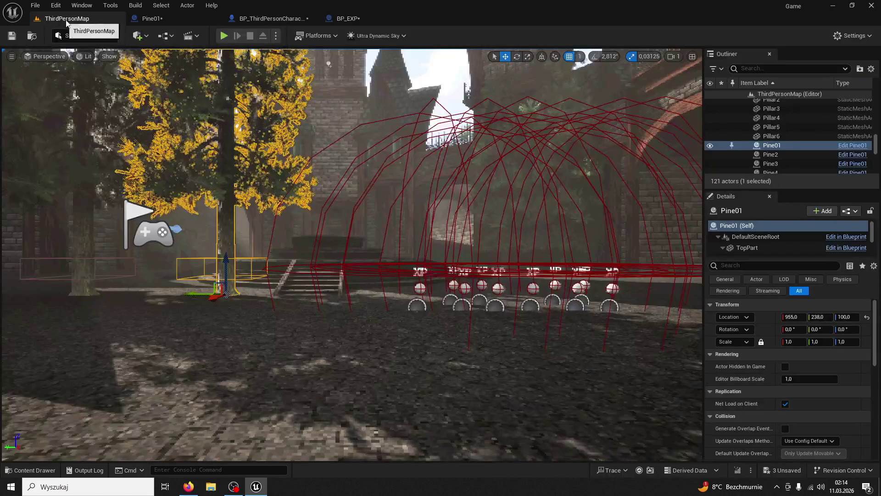
# Play the level, running through XP orbs until the LvL 1 bar nearly fills, then stop.
pyautogui.click(219, 40)
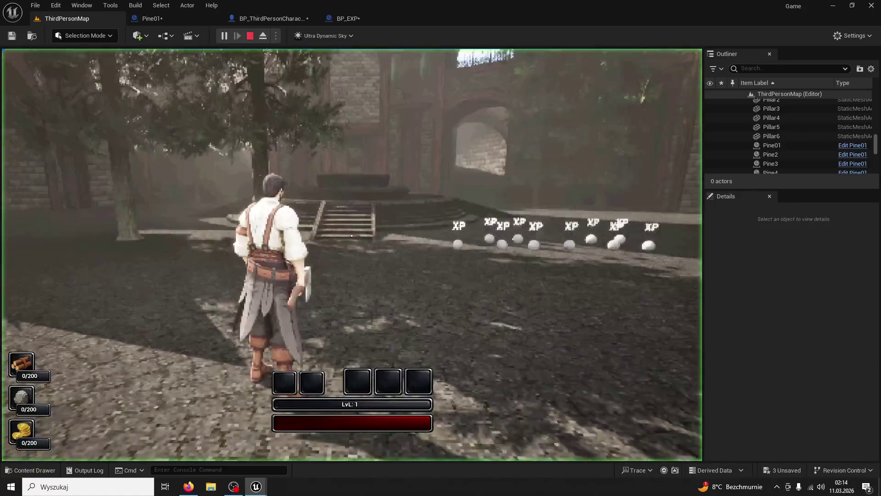
pyautogui.press('w')
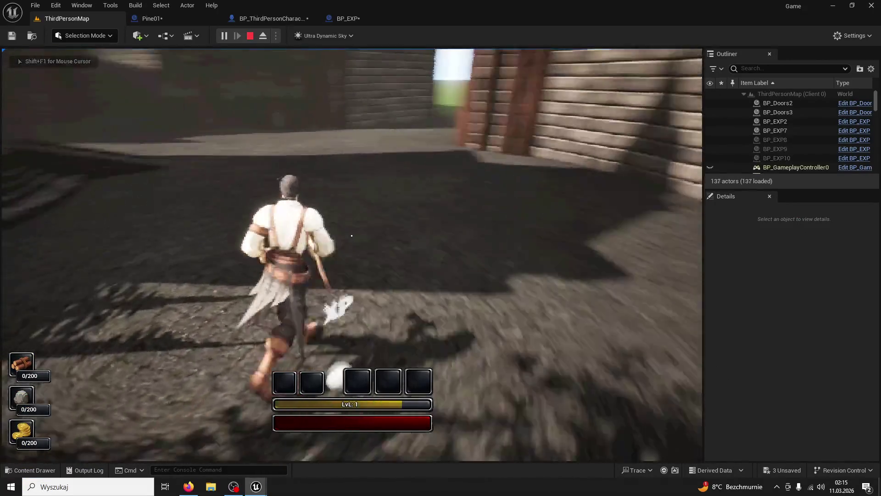
pyautogui.press('super')
pyautogui.press('super')
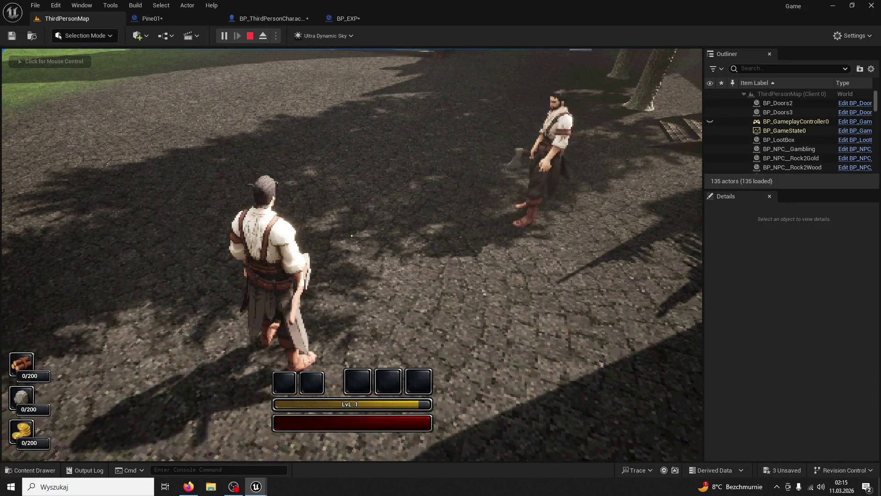
pyautogui.press('super')
pyautogui.press('super')
pyautogui.press('Escape')
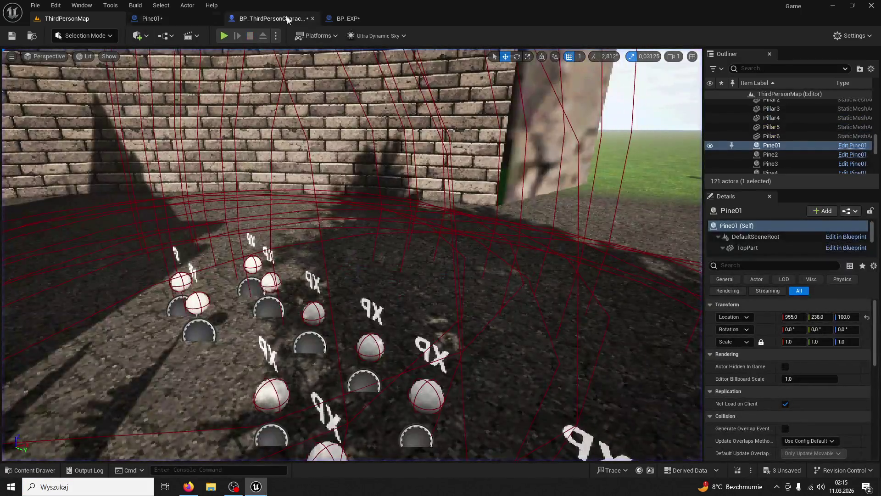
pyautogui.click(344, 19)
# Delete the red CollectionSphere in BP_EXP's viewport, reselect Sphere, and clear the Details filter.
pyautogui.click(161, 52)
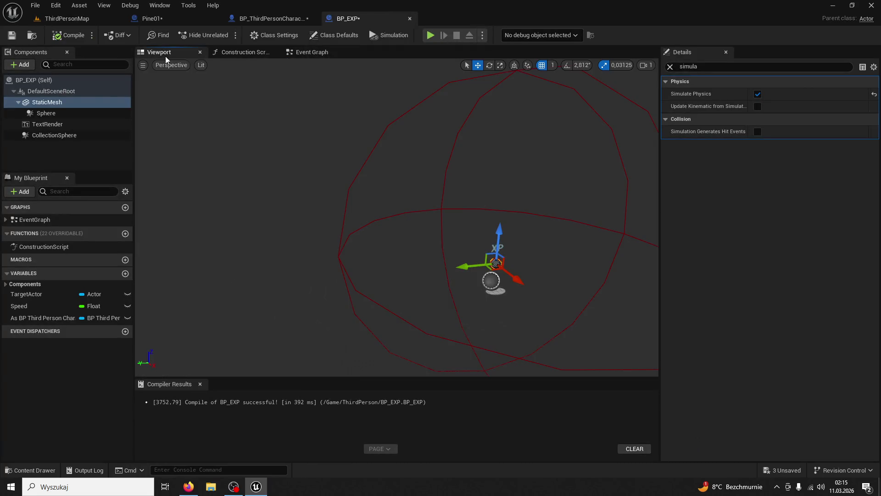
pyautogui.click(50, 113)
pyautogui.click(441, 220)
pyautogui.press('Delete')
pyautogui.click(496, 259)
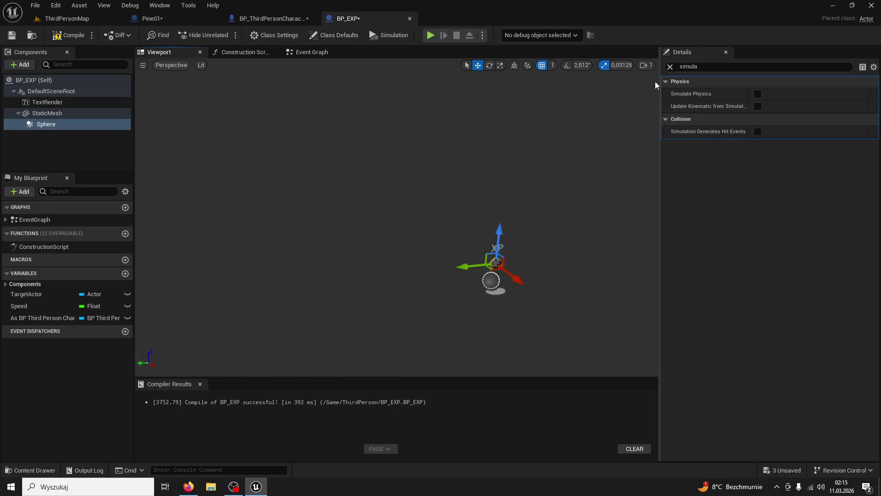
pyautogui.click(670, 67)
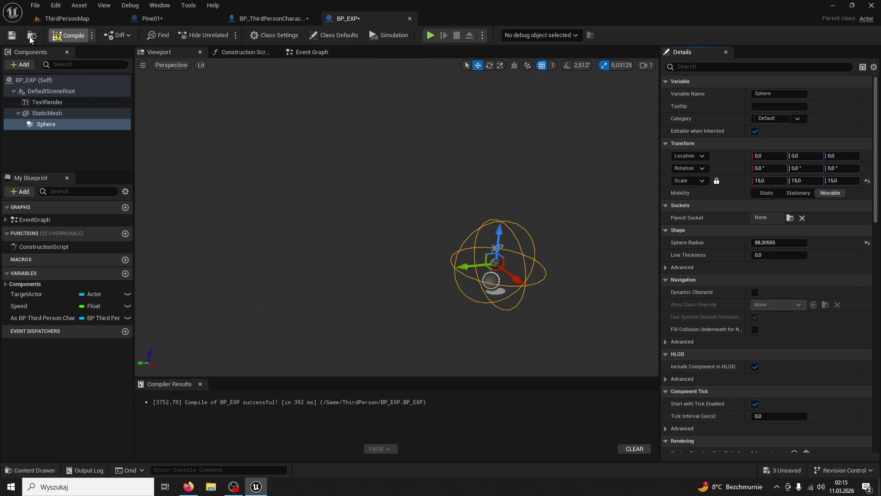
pyautogui.click(46, 20)
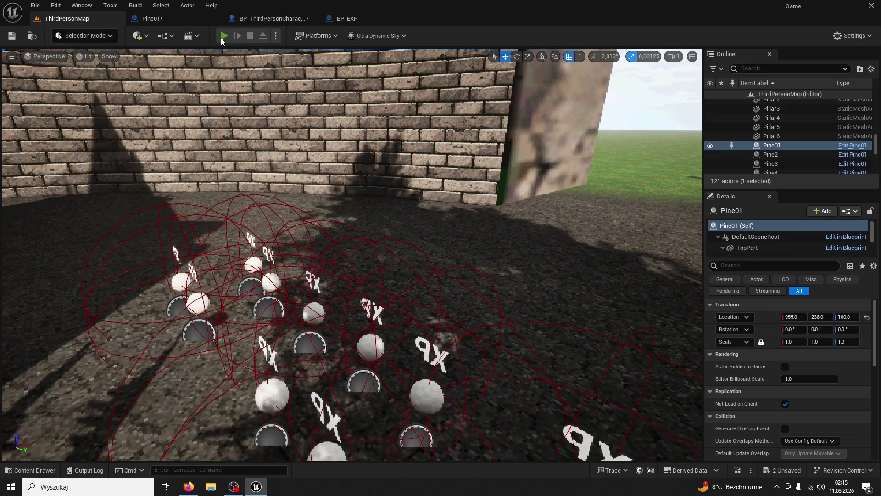
# Start a play session and run the character into the XP orbs.
pyautogui.click(224, 36)
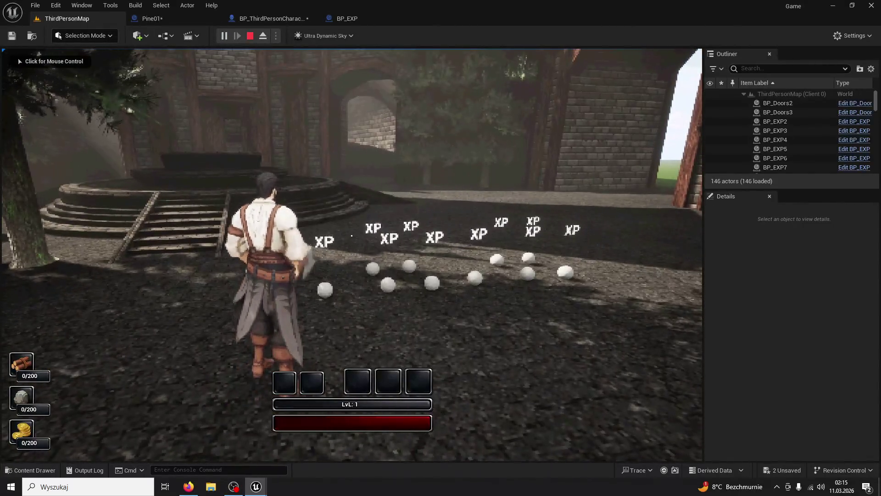
pyautogui.press('super')
pyautogui.click(352, 236)
pyautogui.press('w')
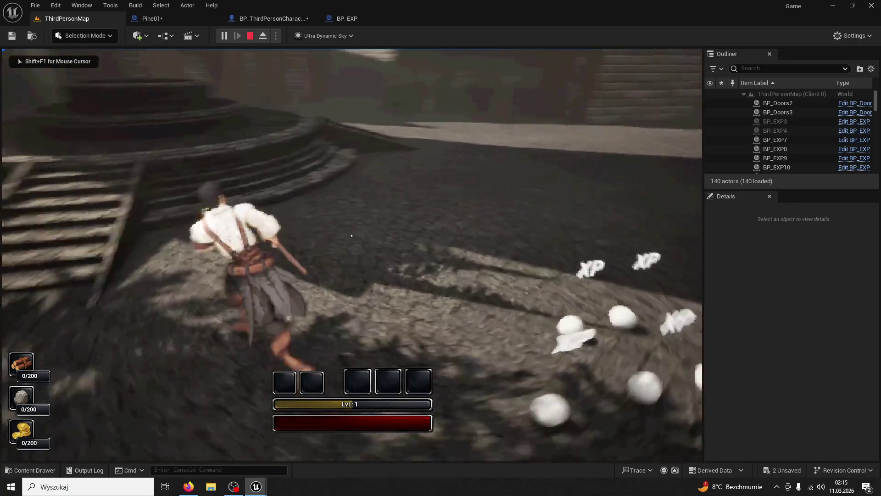
pyautogui.press('super')
pyautogui.press('super')
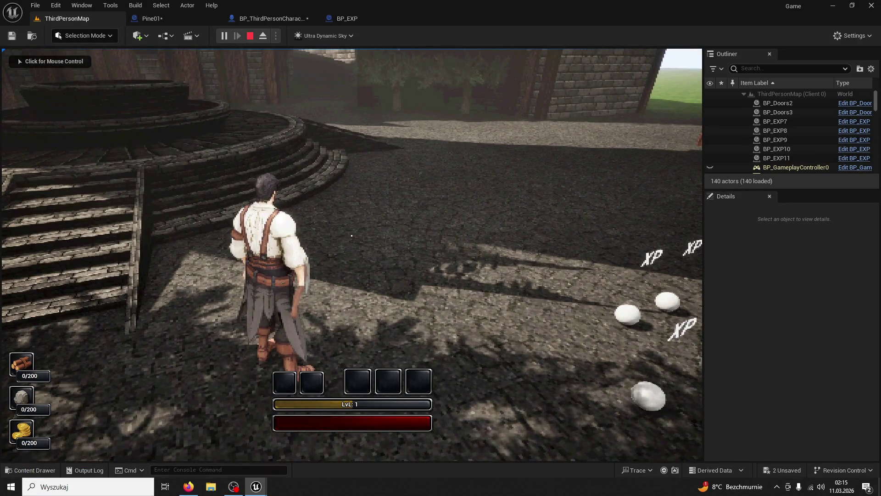
pyautogui.click(351, 236)
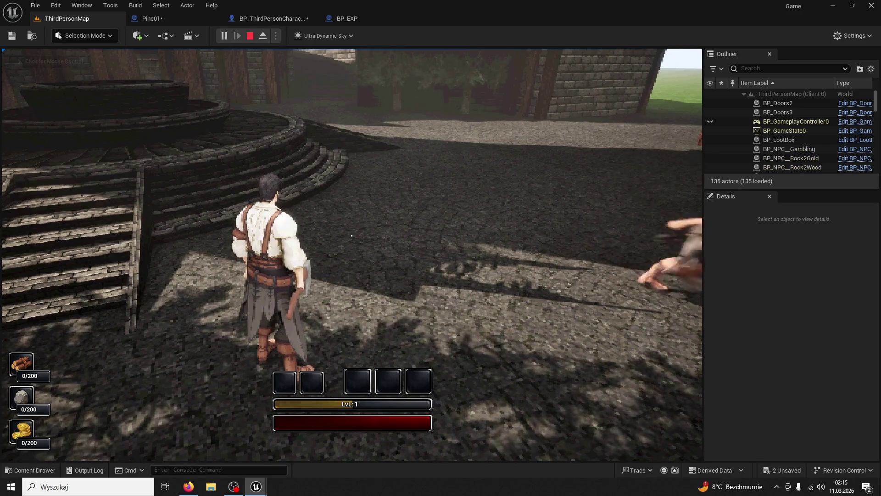
pyautogui.press('Escape')
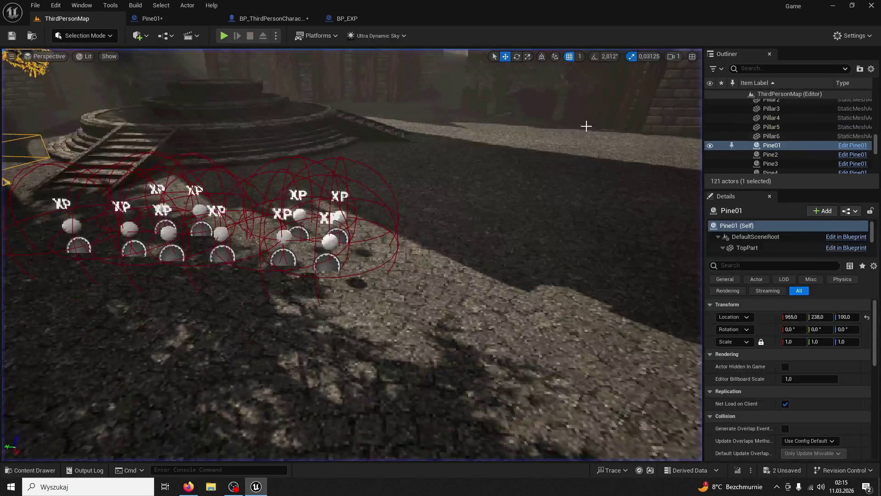
# Run two more play sessions collecting XP orbs with both players.
pyautogui.click(224, 35)
pyautogui.press('super')
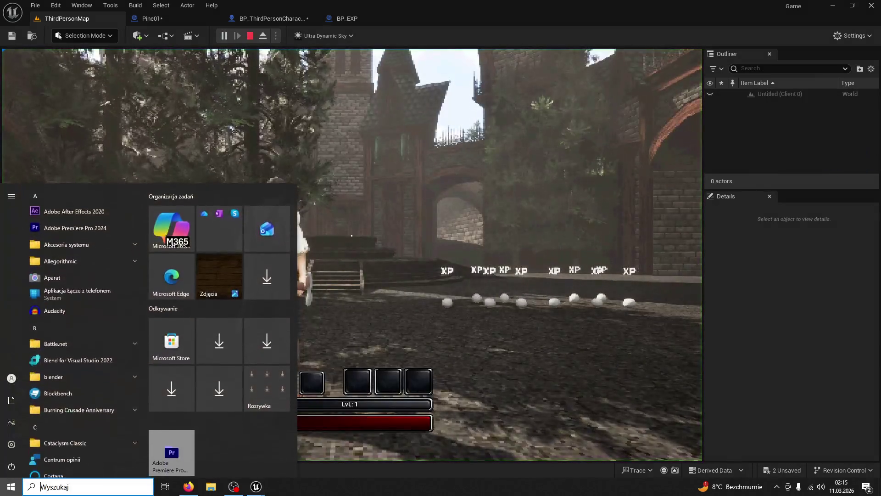
pyautogui.click(351, 235)
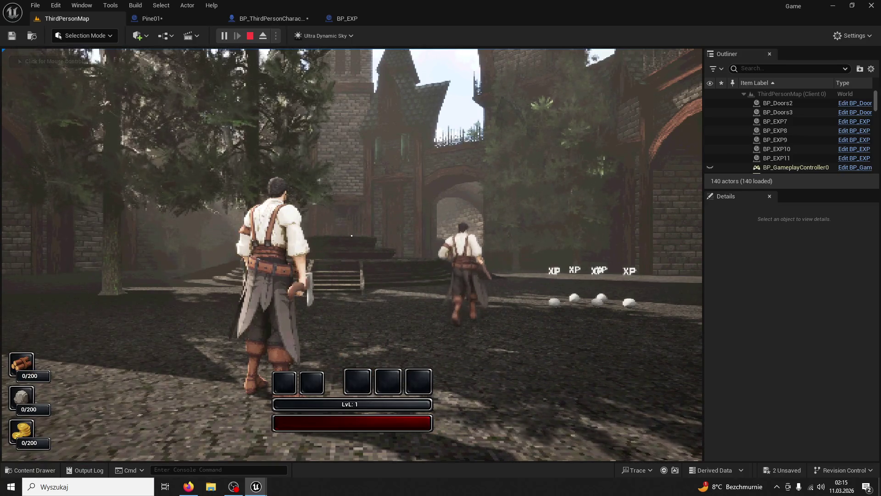
pyautogui.press('super')
pyautogui.press('super')
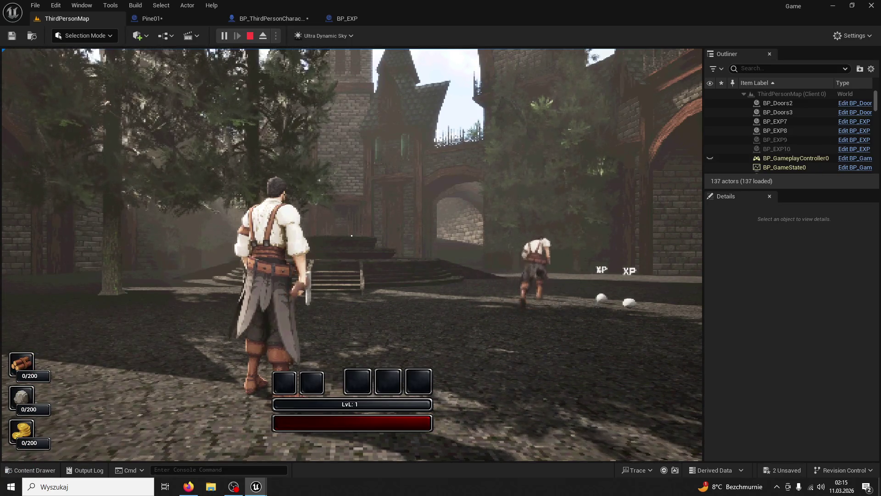
pyautogui.press('Escape')
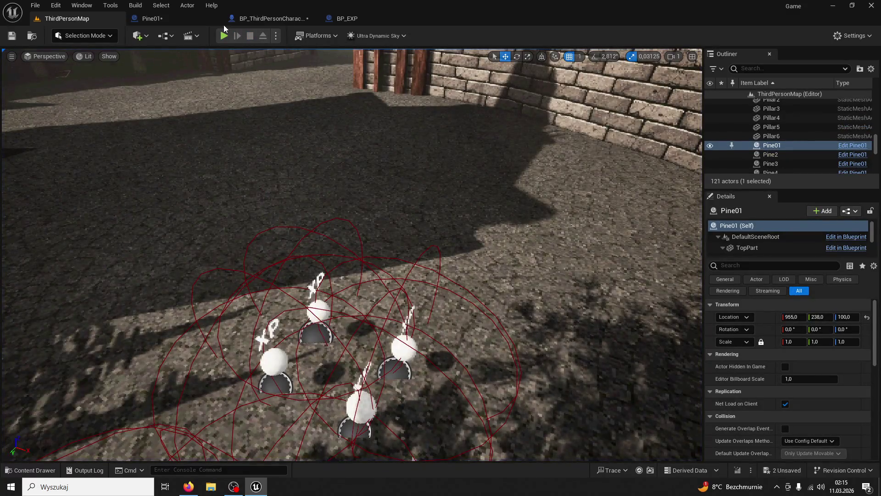
pyautogui.click(225, 36)
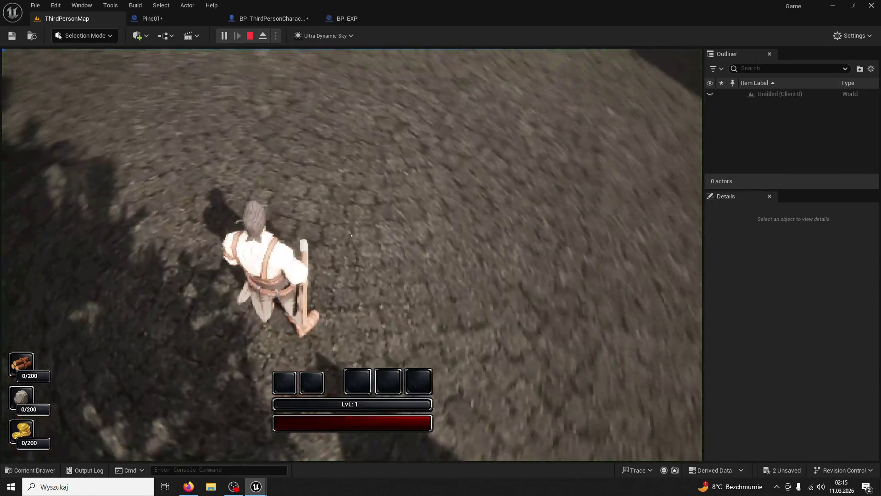
pyautogui.press('super')
pyautogui.press('super')
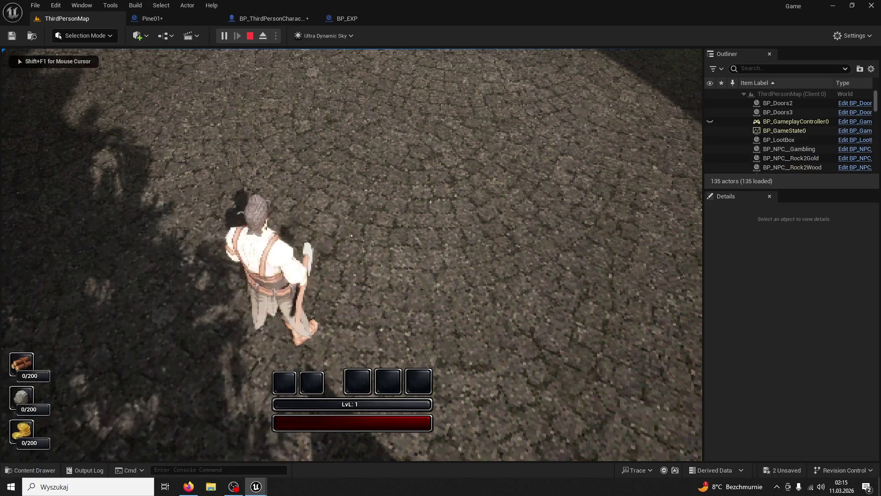
pyautogui.press('Escape')
# Restart with Alt+P and run through the remaining orbs until the XP bar fills.
pyautogui.hotkey('alt', 'p')
pyautogui.press('super')
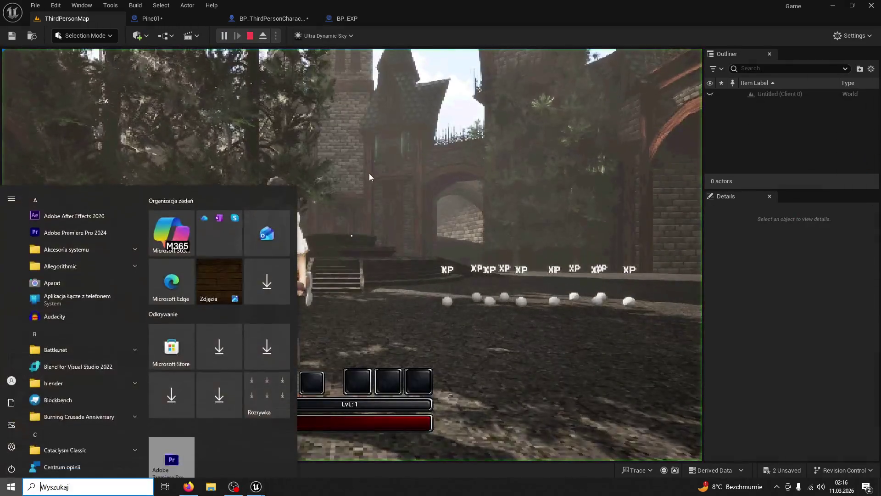
pyautogui.click(370, 175)
pyautogui.press('w')
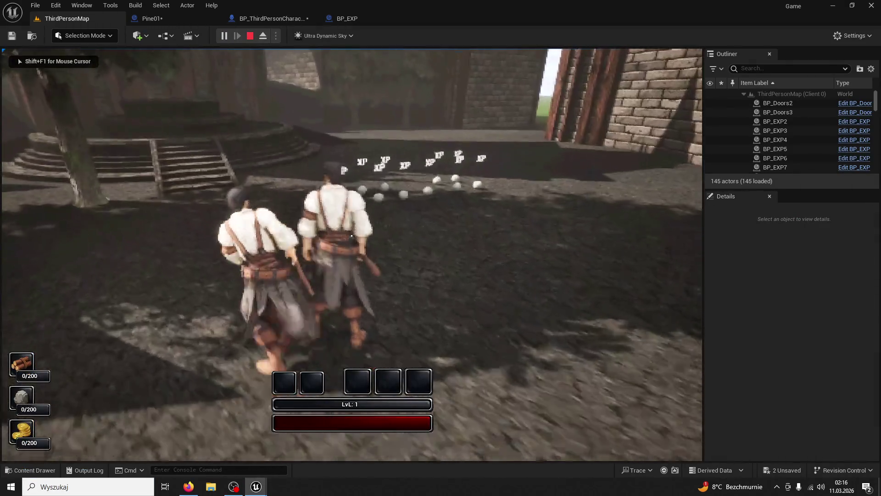
pyautogui.press('w')
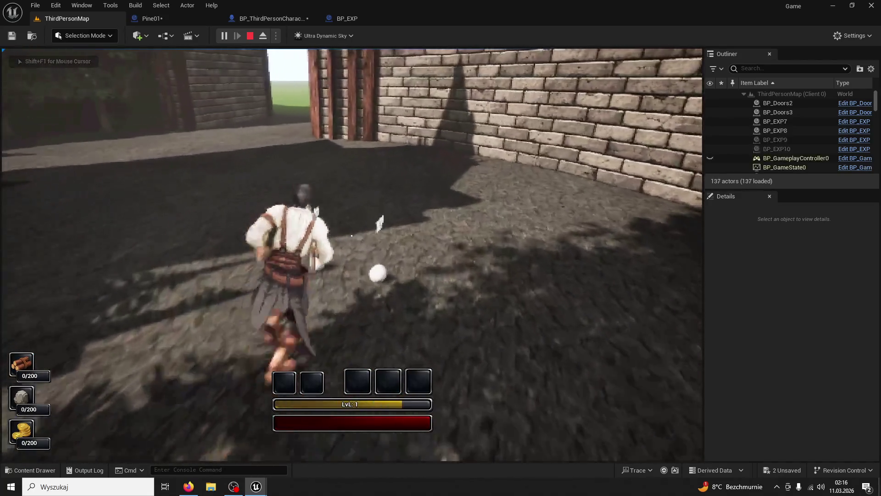
pyautogui.press('Escape')
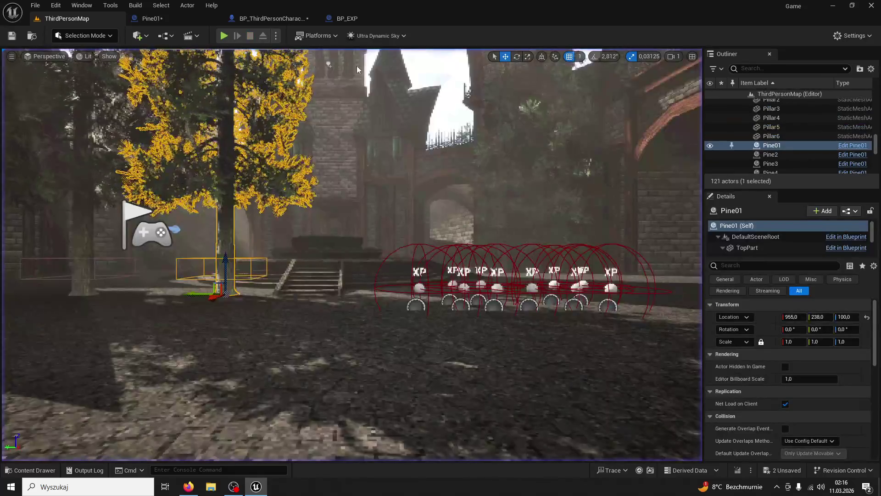
pyautogui.click(373, 20)
pyautogui.click(260, 21)
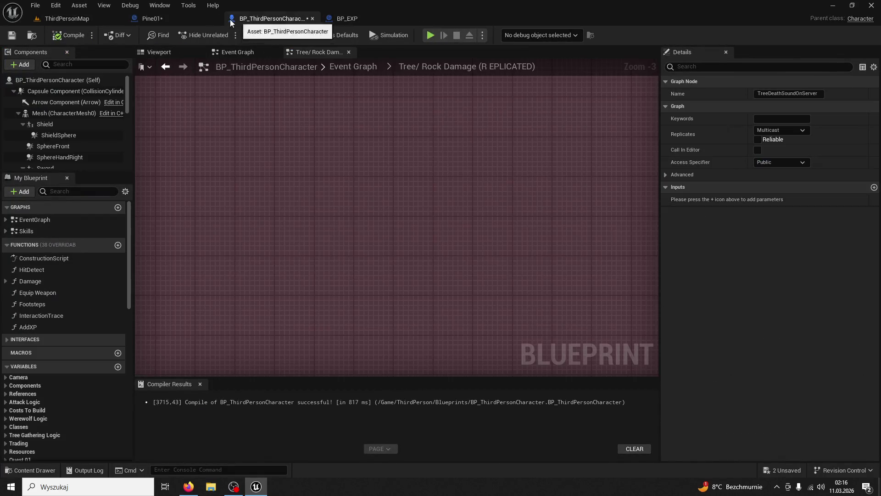
# Trace the XP orb's GET XP call to the character's GET_XP and GET_XP On Server events, and inspect the Exp variable.
pyautogui.click(357, 22)
pyautogui.click(316, 52)
pyautogui.scroll(-2, 399, 98)
pyautogui.scroll(3, 428, 266)
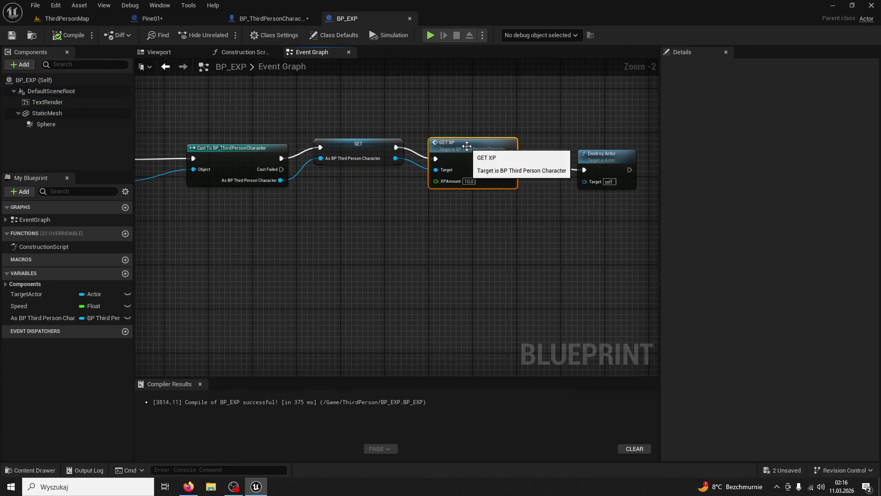
pyautogui.doubleClick(466, 146)
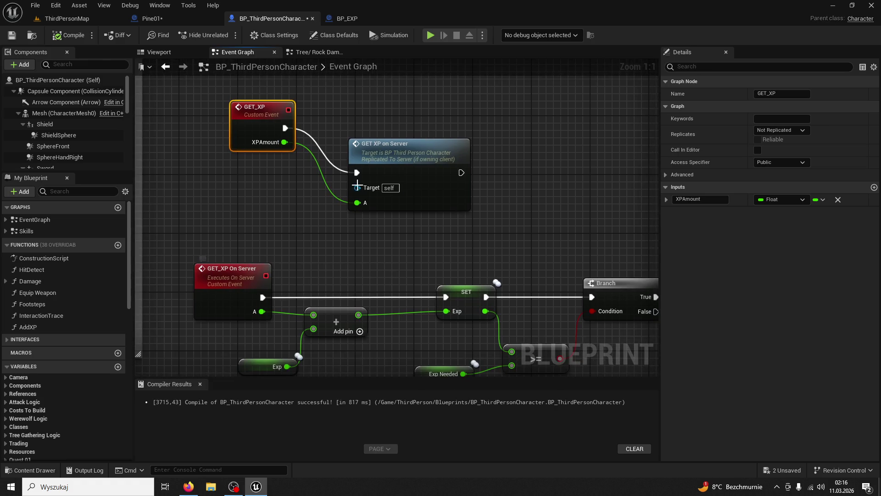
pyautogui.doubleClick(378, 156)
pyautogui.scroll(-2, 400, 166)
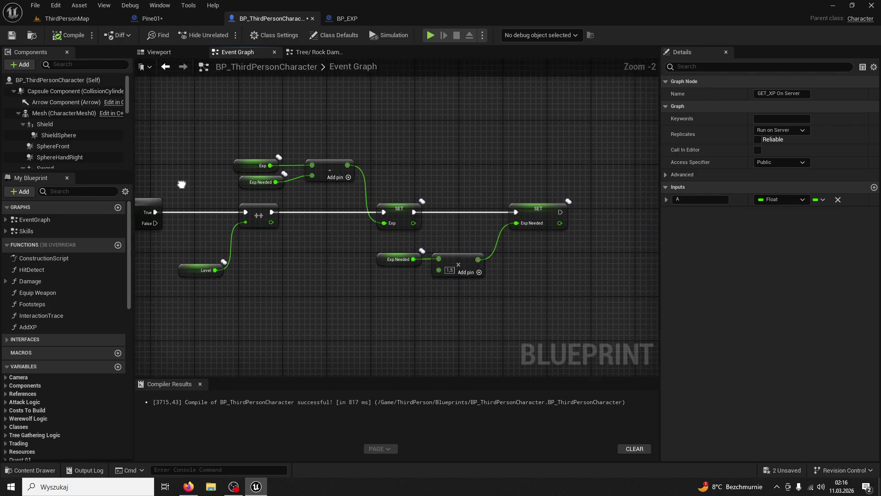
pyautogui.click(177, 233)
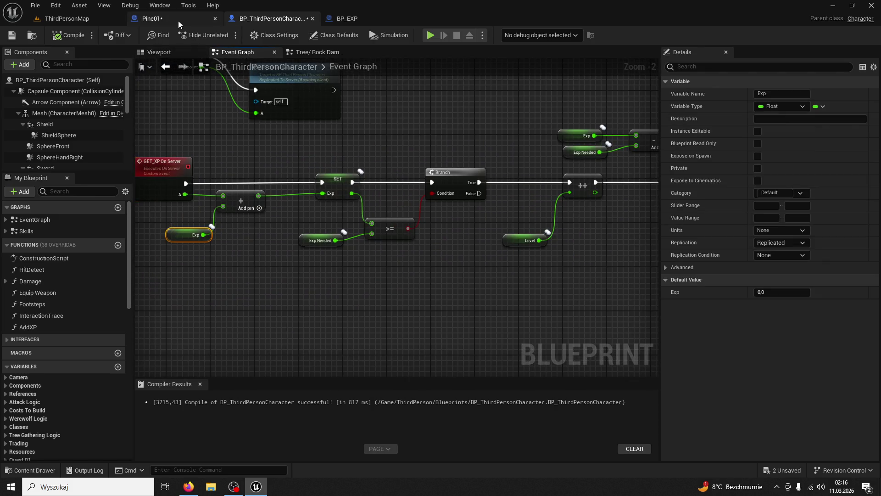
# Follow the Pine01 tree's Slabababa event to the character's CreateXP orb-spawning logic.
pyautogui.click(179, 20)
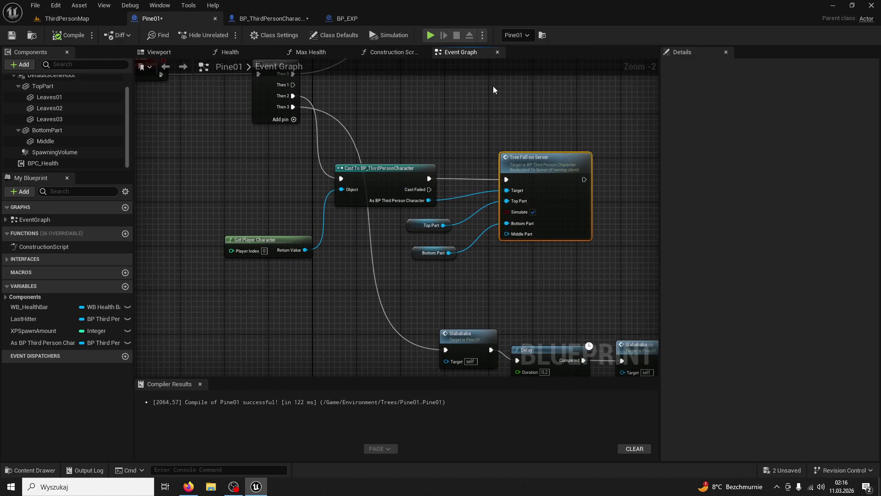
pyautogui.scroll(-1, 493, 86)
pyautogui.moveTo(459, 104)
pyautogui.mouseDown()
pyautogui.moveTo(447, 237)
pyautogui.moveTo(326, 75)
pyautogui.mouseUp()
pyautogui.moveTo(413, 166); pyautogui.dragTo(384, 150)
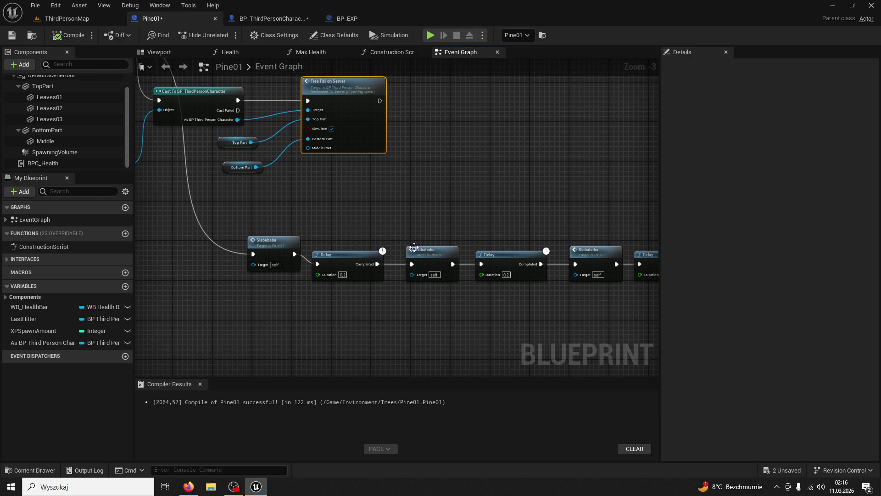
pyautogui.doubleClick(414, 247)
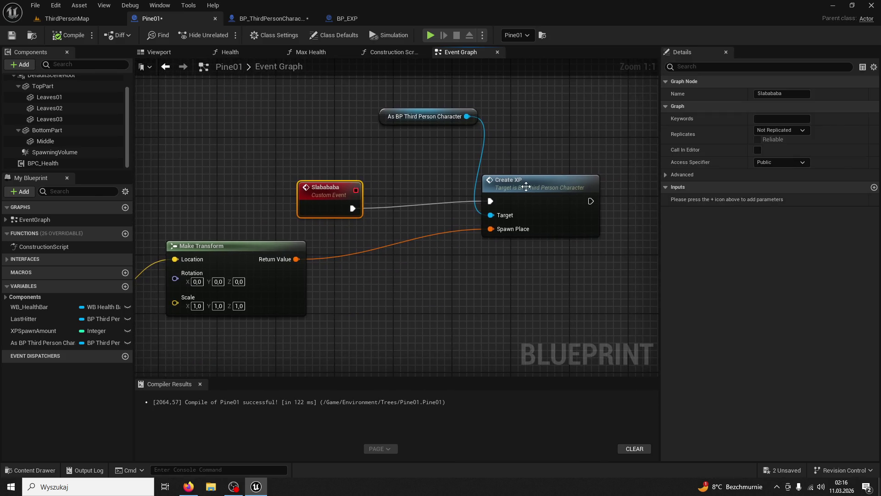
pyautogui.doubleClick(526, 187)
pyautogui.moveTo(503, 177)
pyautogui.mouseDown()
pyautogui.moveTo(484, 156)
pyautogui.moveTo(465, 155)
pyautogui.moveTo(461, 95)
pyautogui.mouseUp()
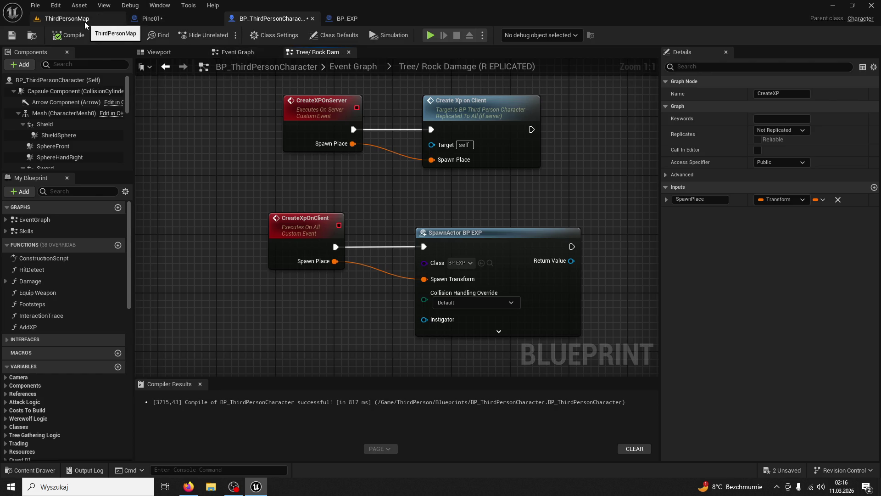
# Revisit the Pine01 tree graph and select its Slabababa event.
pyautogui.click(355, 17)
pyautogui.click(174, 21)
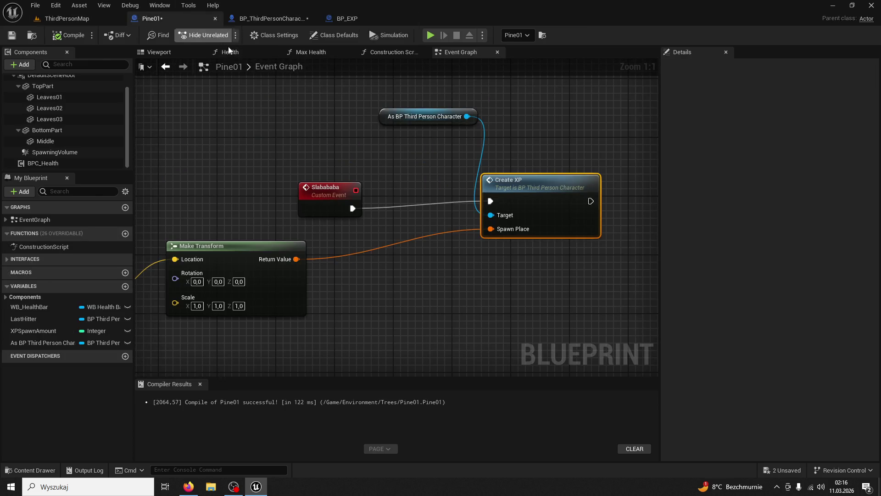
pyautogui.rightClick(321, 125)
pyautogui.moveTo(321, 125); pyautogui.dragTo(374, 143)
pyautogui.click(386, 201)
pyautogui.scroll(-3, 433, 246)
pyautogui.scroll(3, 393, 216)
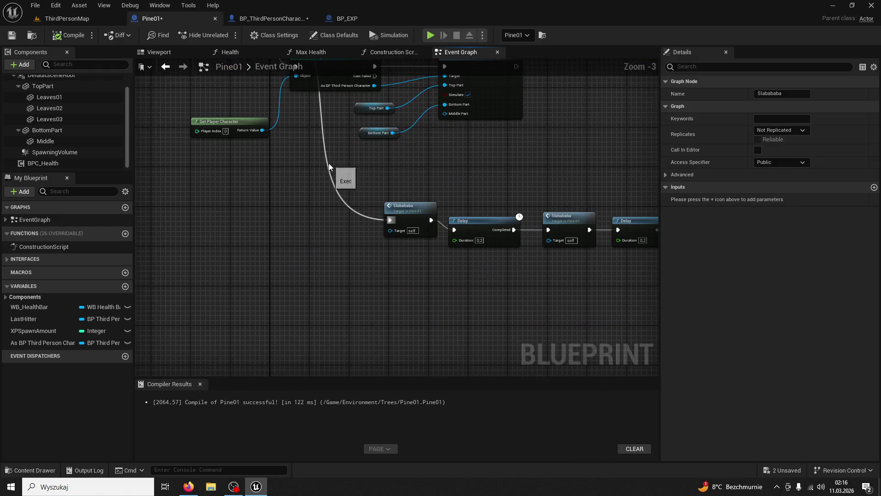
# From the XP orb's GET XP node, jump to GET_XP On Server and set its Replicates to Multicast.
pyautogui.click(366, 21)
pyautogui.moveTo(342, 60)
pyautogui.mouseDown()
pyautogui.moveTo(533, 142)
pyautogui.moveTo(321, 118)
pyautogui.moveTo(447, 139)
pyautogui.moveTo(413, 124)
pyautogui.moveTo(483, 165)
pyautogui.moveTo(333, 90)
pyautogui.mouseUp()
pyautogui.moveTo(496, 114); pyautogui.dragTo(347, 114)
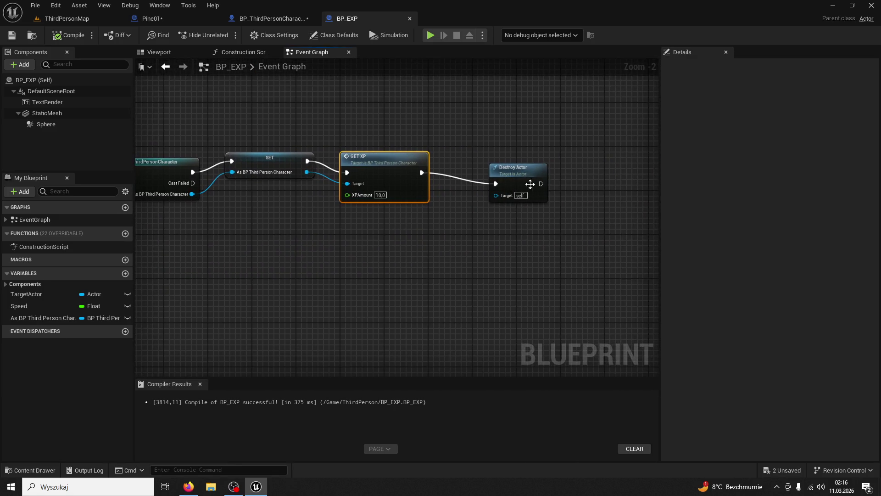
pyautogui.scroll(-4, 439, 232)
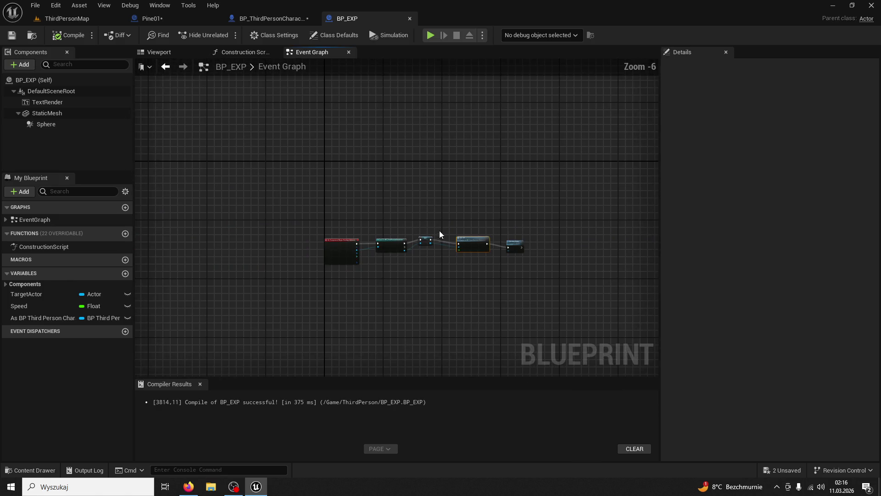
pyautogui.doubleClick(476, 238)
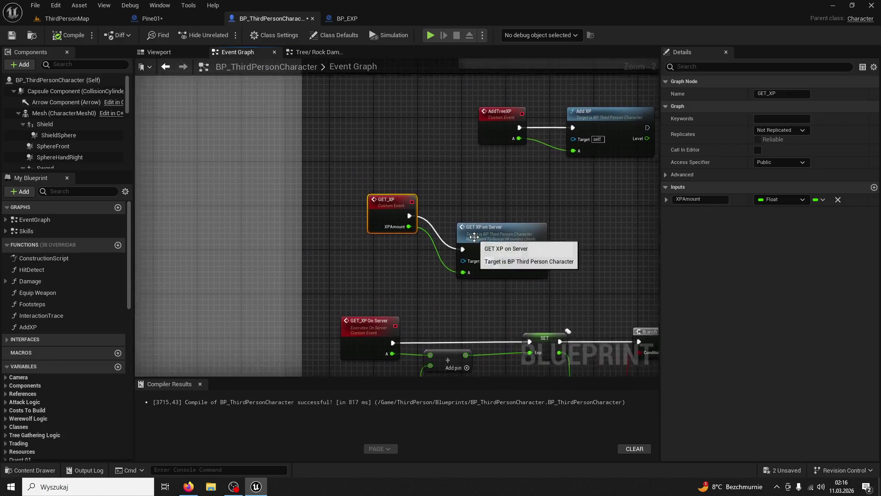
pyautogui.click(401, 206)
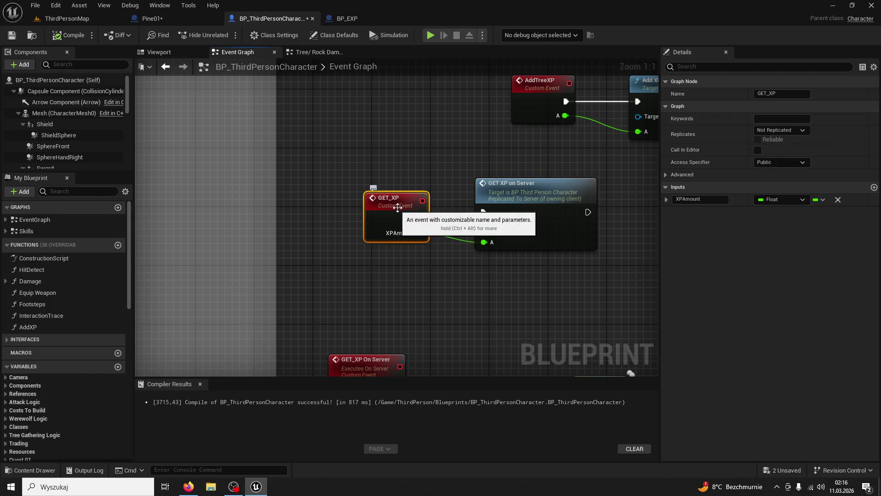
pyautogui.moveTo(498, 238); pyautogui.dragTo(463, 72)
pyautogui.click(775, 157)
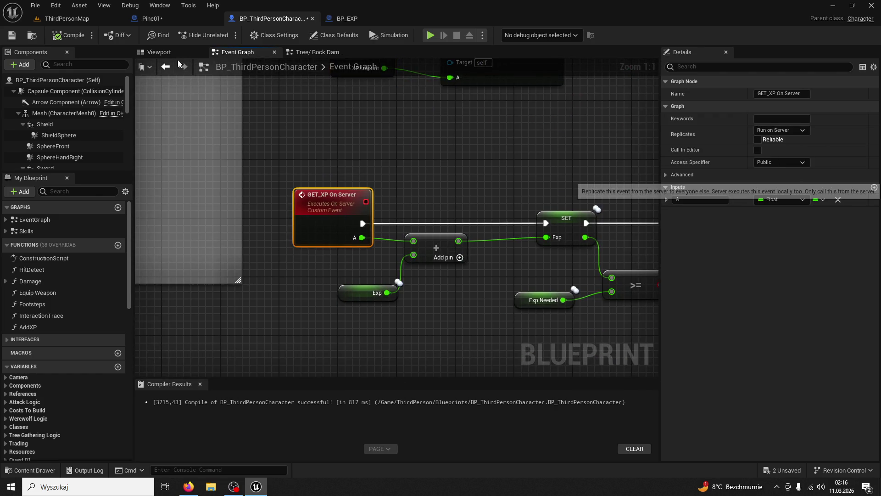
# Save BP_ThirdPersonCharacter and start a play test of ThirdPersonMap.
pyautogui.click(12, 37)
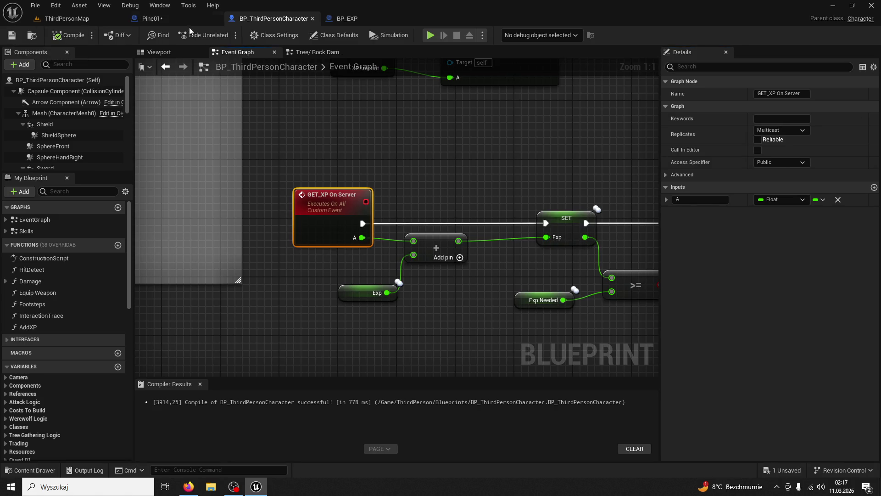
pyautogui.click(88, 24)
pyautogui.click(221, 37)
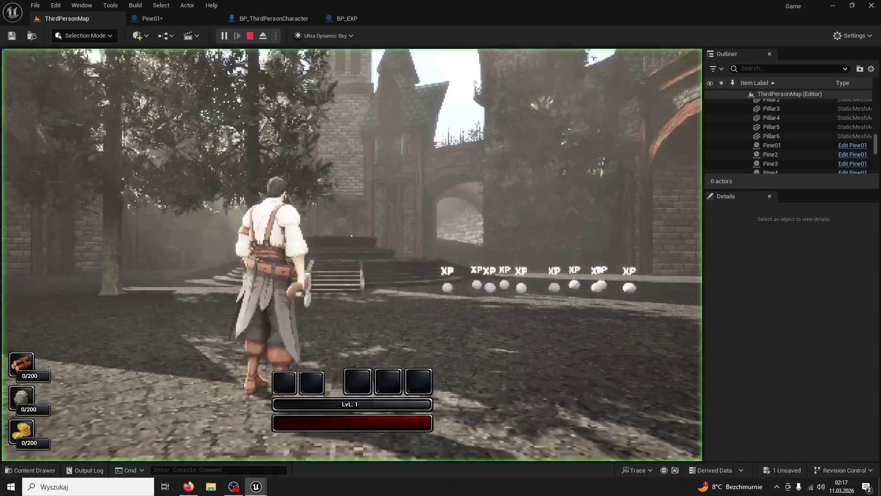
# Stop the play session and select the GET XP on Server call node in the character graph.
pyautogui.press('super')
pyautogui.press('super')
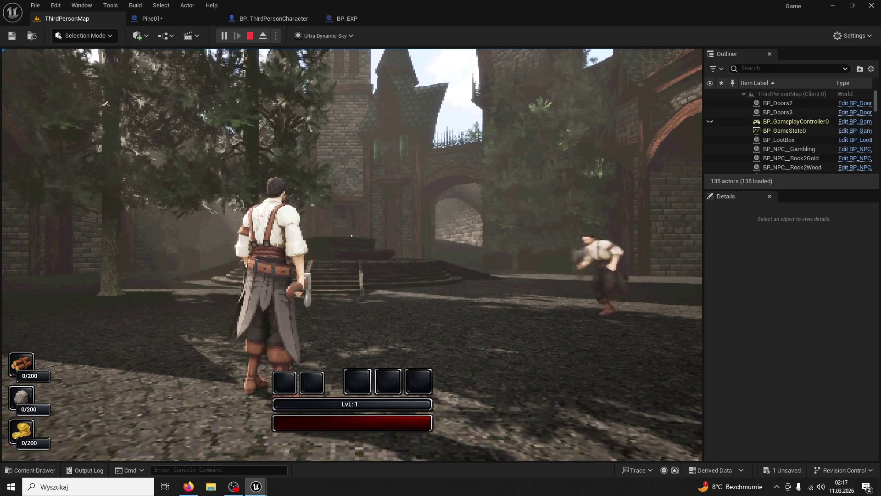
pyautogui.press('super')
pyautogui.click(495, 193)
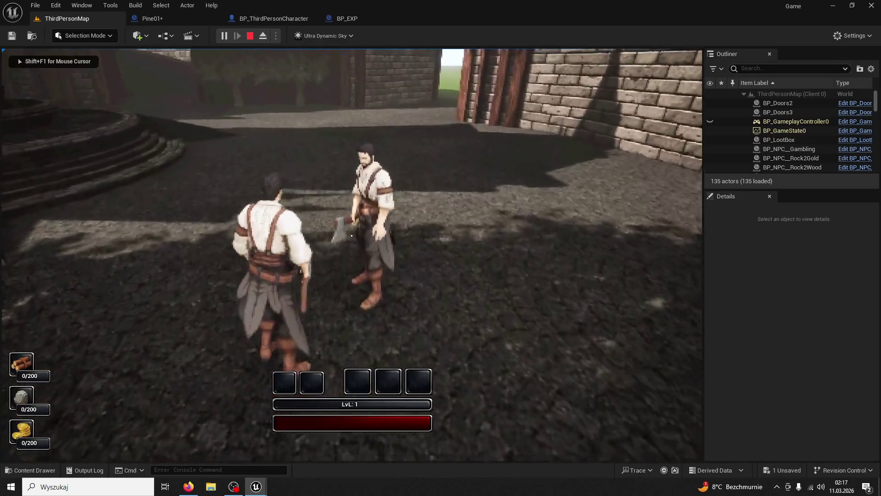
pyautogui.press('Escape')
pyautogui.click(348, 18)
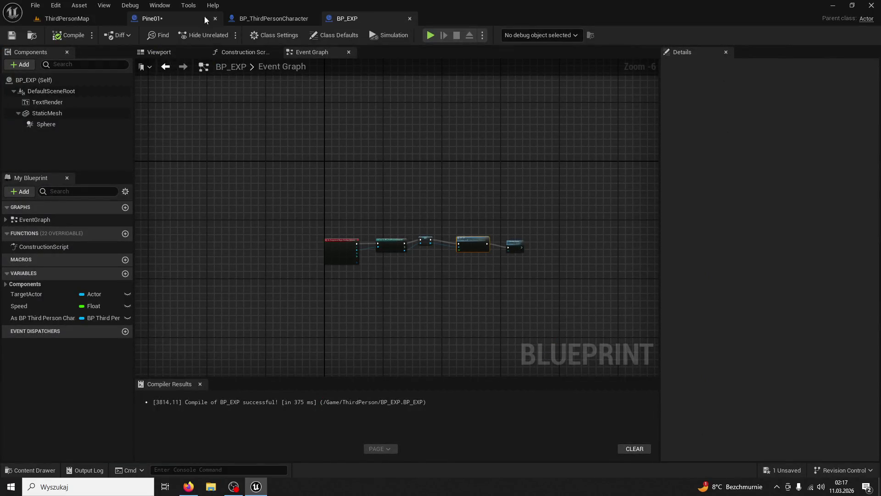
pyautogui.click(205, 20)
pyautogui.click(277, 19)
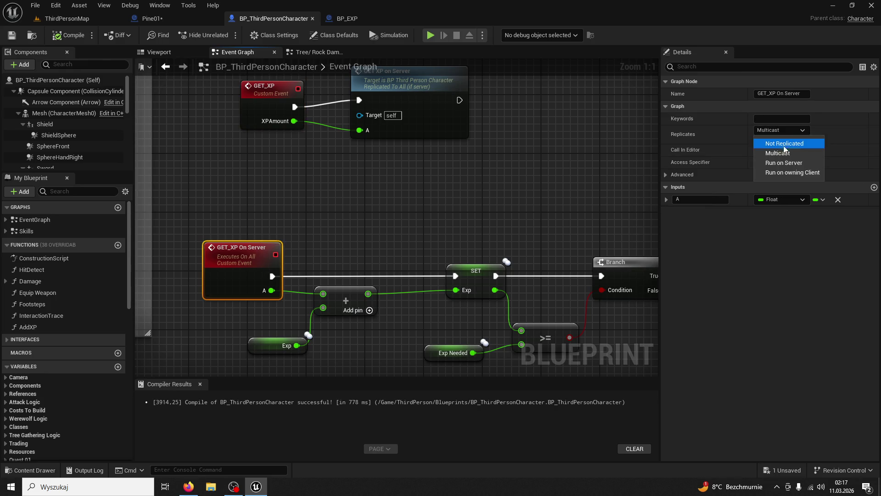
pyautogui.moveTo(420, 147); pyautogui.dragTo(433, 210)
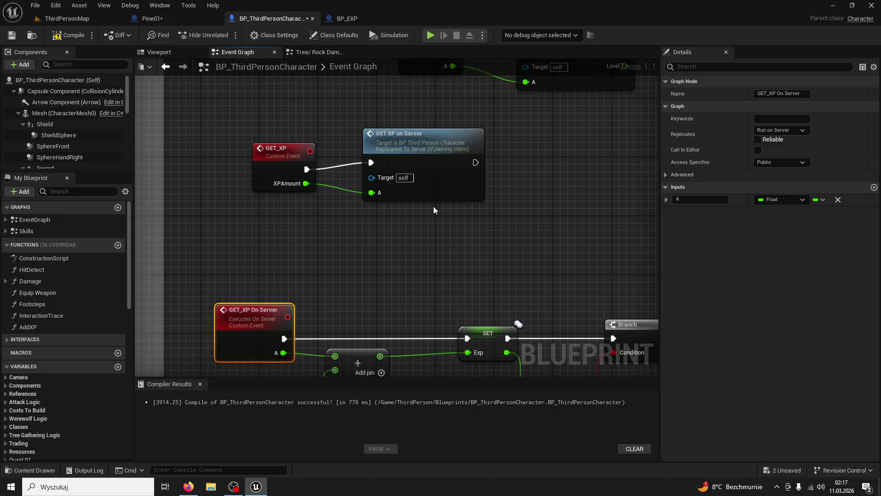
pyautogui.click(419, 165)
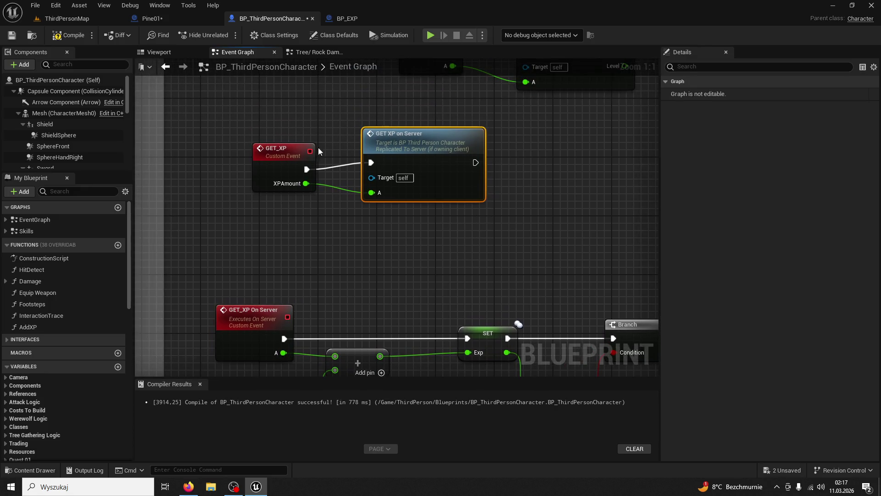
# Run another play test of ThirdPersonMap, then stop it and open BP_EXP.
pyautogui.click(85, 20)
pyautogui.click(217, 39)
pyautogui.press('super')
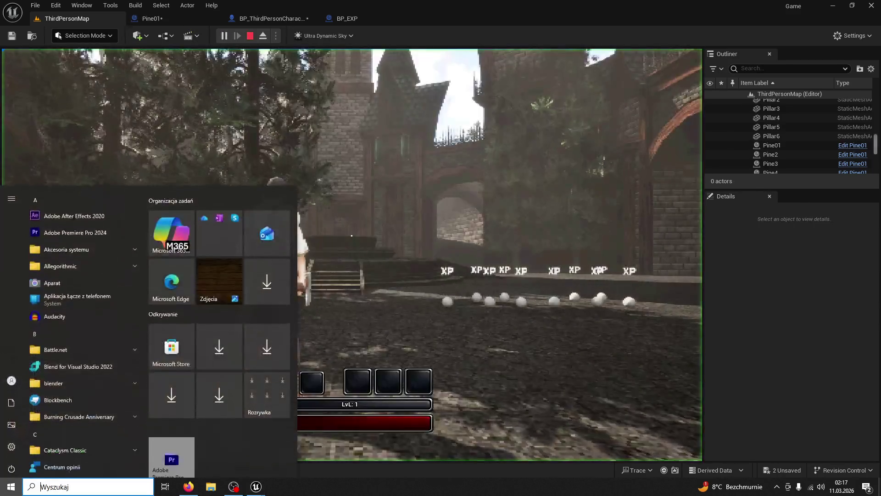
pyautogui.press('Escape')
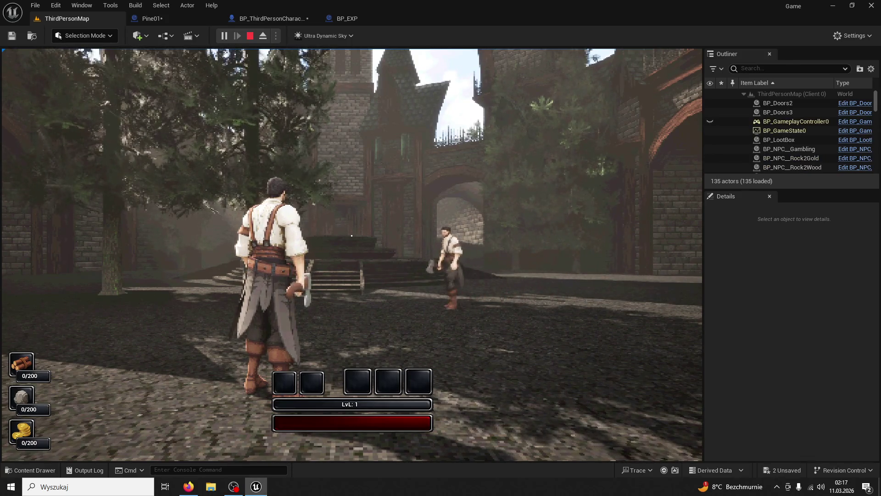
pyautogui.press('Escape')
pyautogui.click(360, 17)
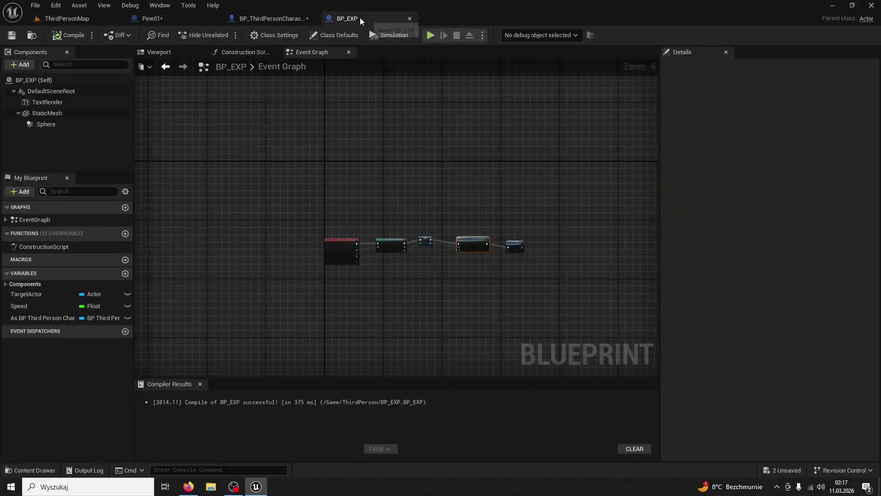
# Review the character graph's AddTreeXP event and the Pine01 event graph.
pyautogui.click(250, 18)
pyautogui.moveTo(414, 133); pyautogui.dragTo(429, 140)
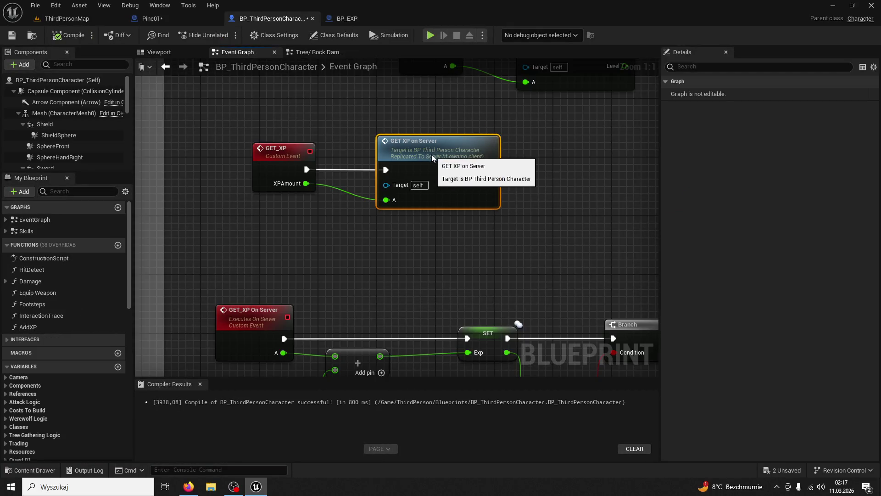
pyautogui.scroll(-4, 461, 216)
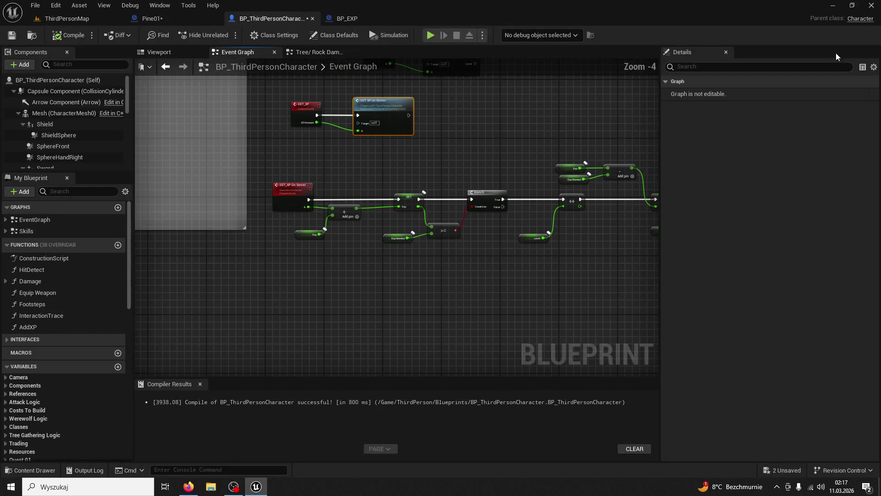
pyautogui.moveTo(500, 119)
pyautogui.mouseDown()
pyautogui.moveTo(524, 153)
pyautogui.moveTo(549, 163)
pyautogui.mouseUp()
pyautogui.click(174, 19)
pyautogui.moveTo(373, 134); pyautogui.dragTo(381, 73)
# Inspect BP_EXP's sphere overlap event and the Sphere component's collision settings.
pyautogui.click(351, 18)
pyautogui.scroll(2, 381, 73)
pyautogui.moveTo(419, 145); pyautogui.dragTo(415, 67)
pyautogui.click(248, 192)
pyautogui.click(78, 109)
pyautogui.click(66, 121)
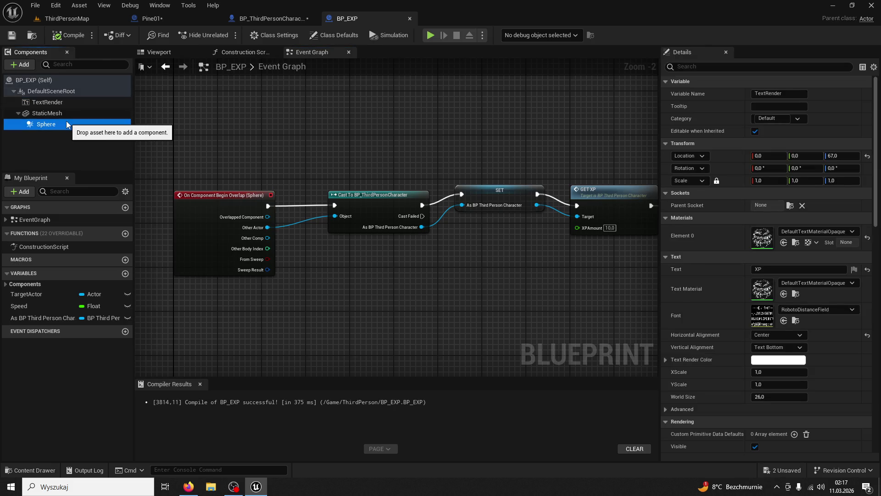
pyautogui.moveTo(224, 160); pyautogui.dragTo(290, 140)
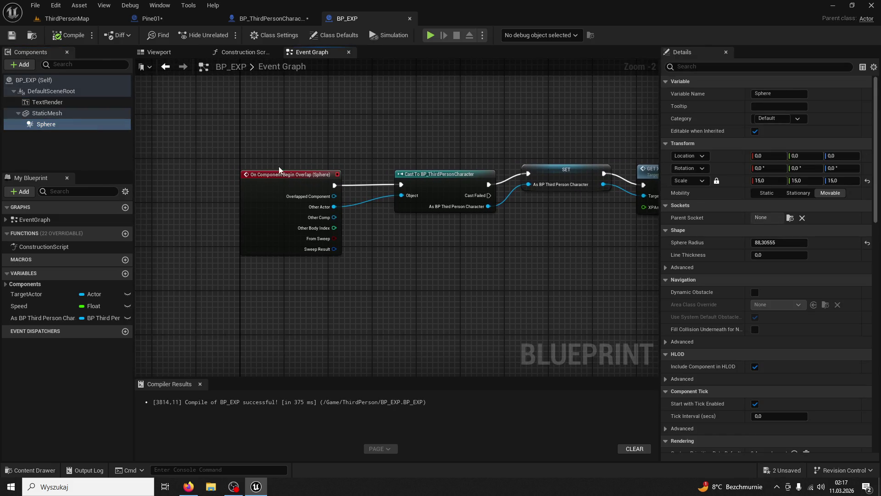
pyautogui.click(279, 167)
# Check the orb's sphere collision in the preview and look over its construction script.
pyautogui.click(168, 54)
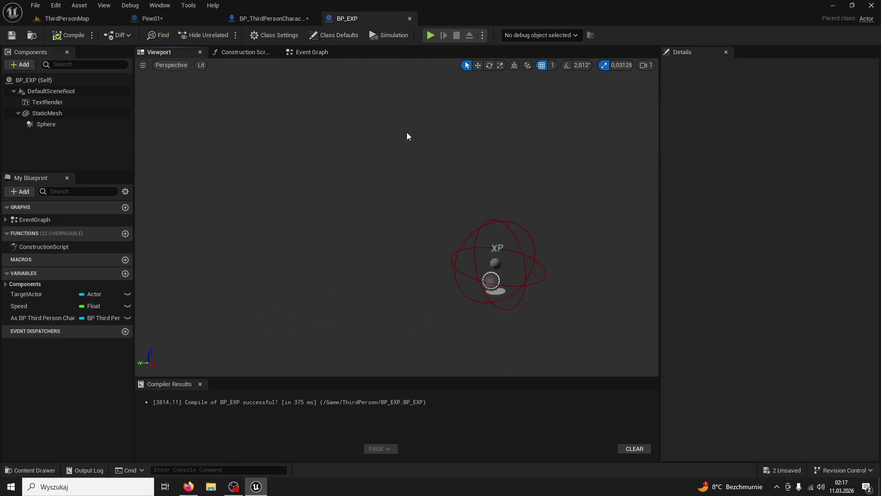
pyautogui.click(528, 228)
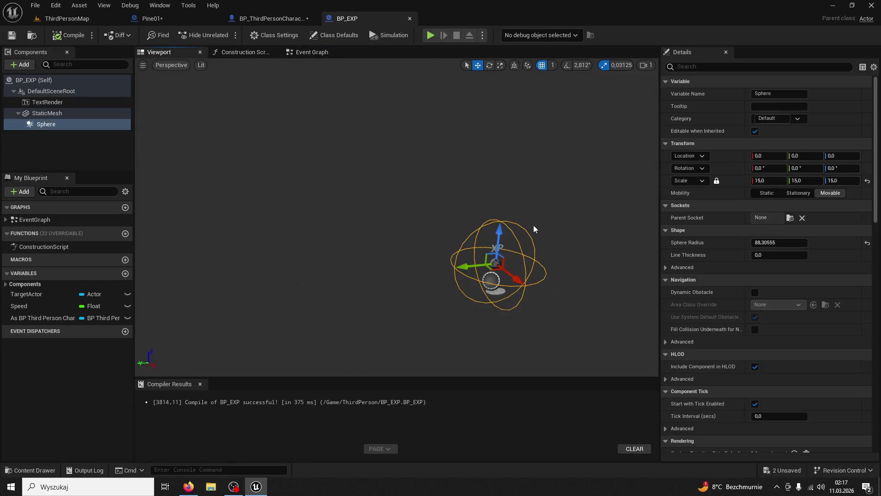
pyautogui.click(321, 54)
pyautogui.click(576, 134)
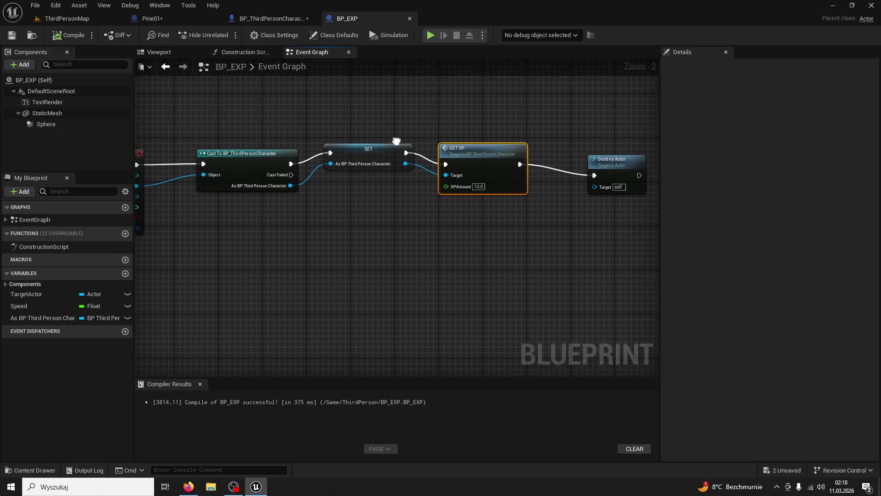
pyautogui.moveTo(390, 142); pyautogui.dragTo(468, 156)
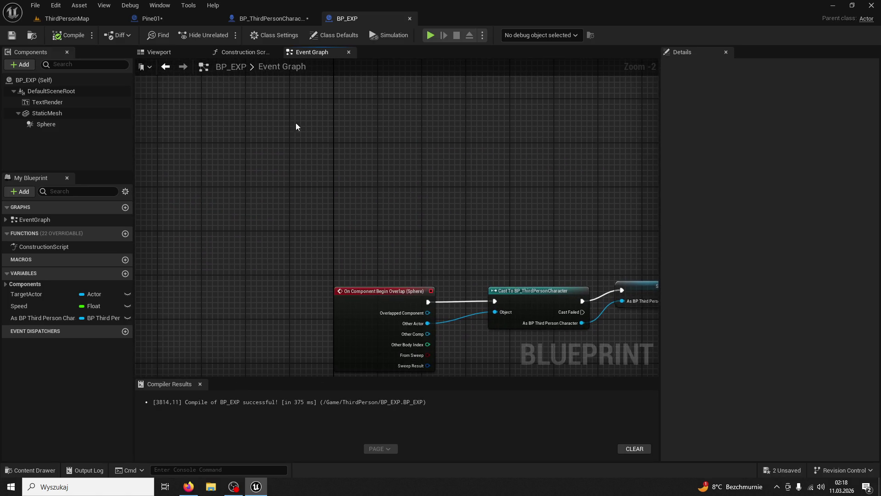
pyautogui.click(237, 53)
pyautogui.click(278, 53)
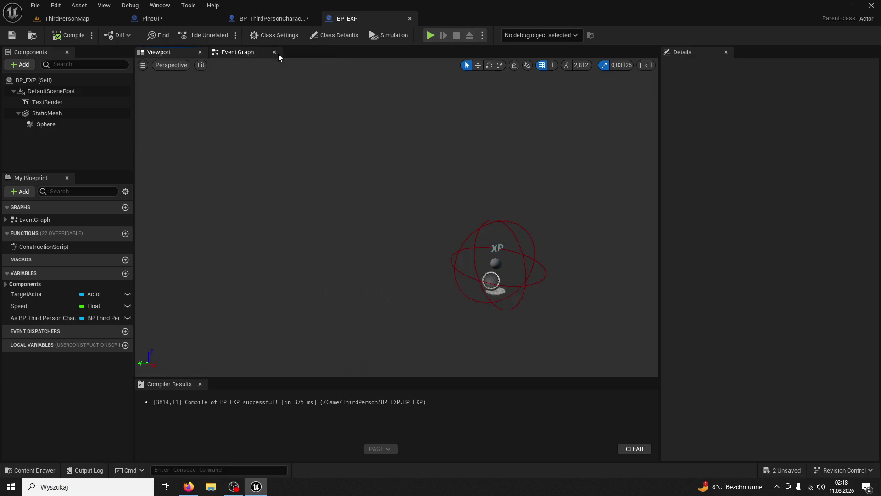
pyautogui.click(262, 52)
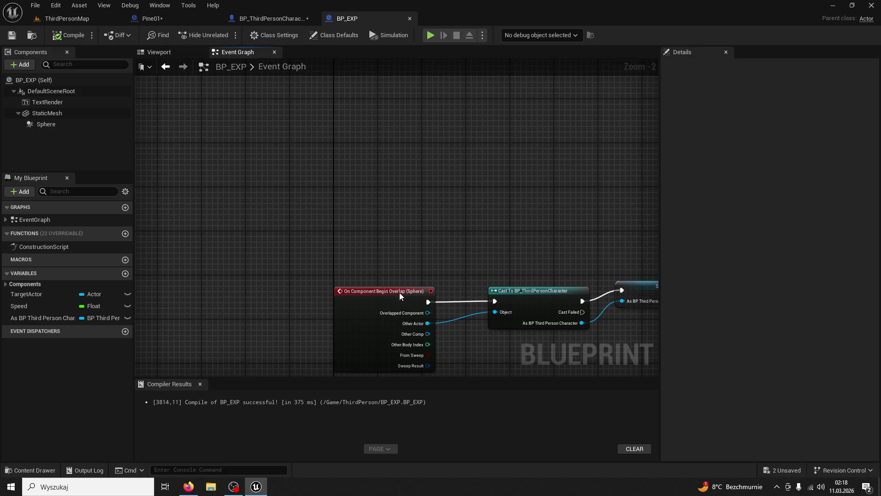
# Set GET_XP to Run on Server, wire its exec into SET Exp, and playtest ThirdPersonMap.
pyautogui.moveTo(570, 292); pyautogui.dragTo(489, 216)
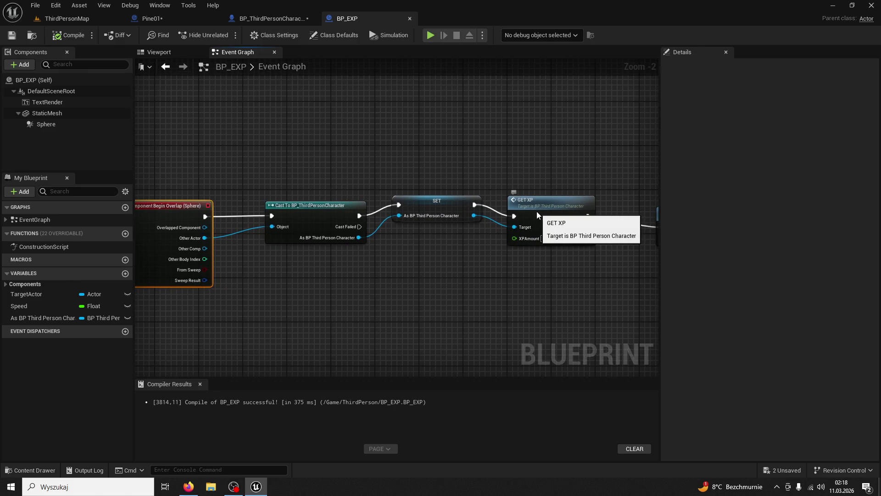
pyautogui.moveTo(565, 185); pyautogui.dragTo(468, 160)
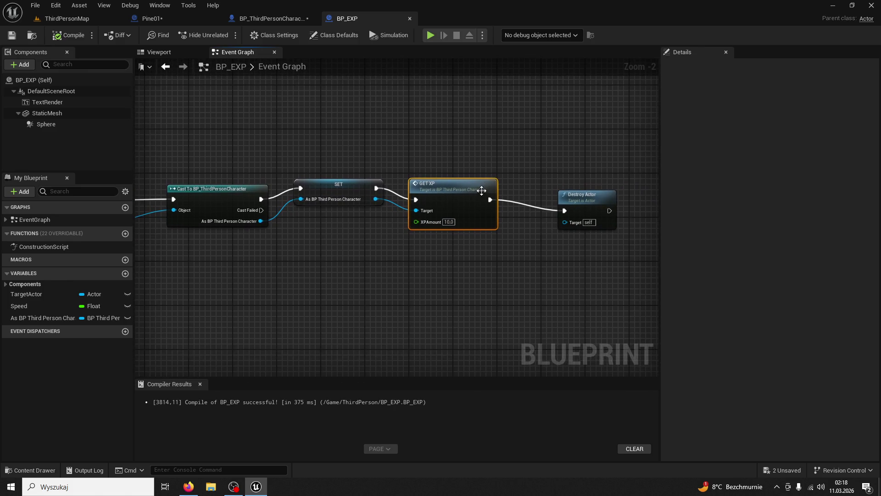
pyautogui.doubleClick(464, 186)
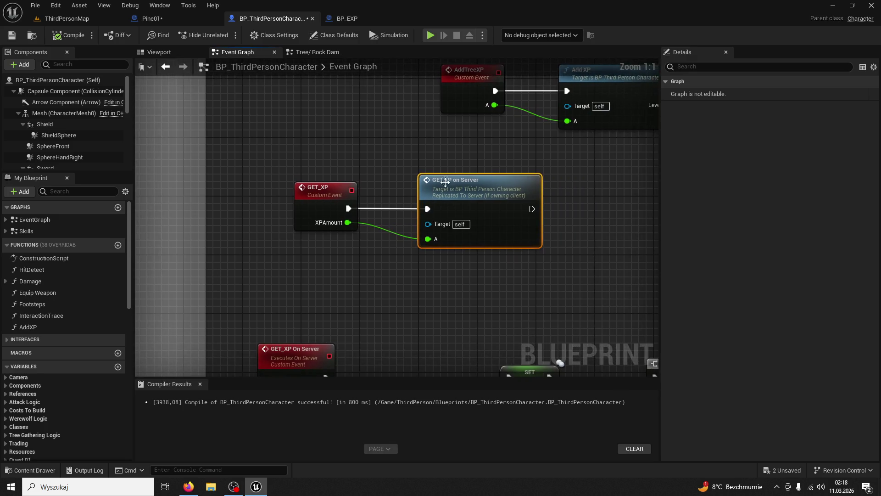
pyautogui.click(326, 191)
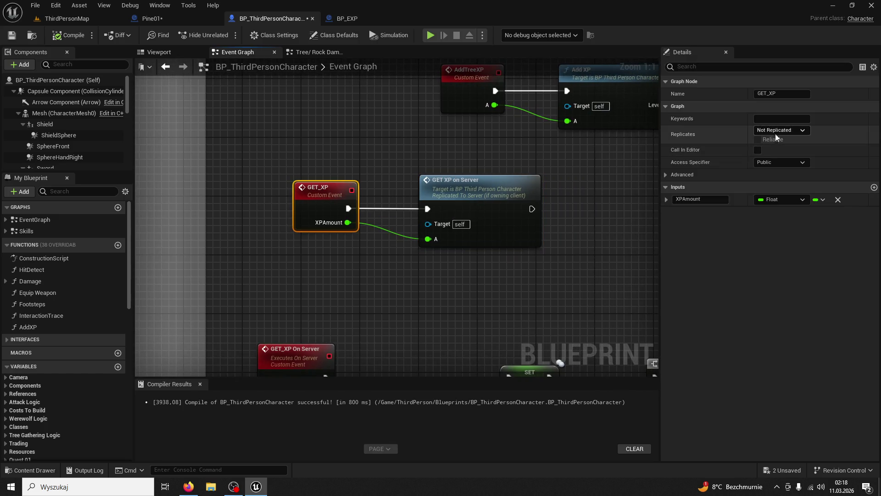
pyautogui.click(783, 163)
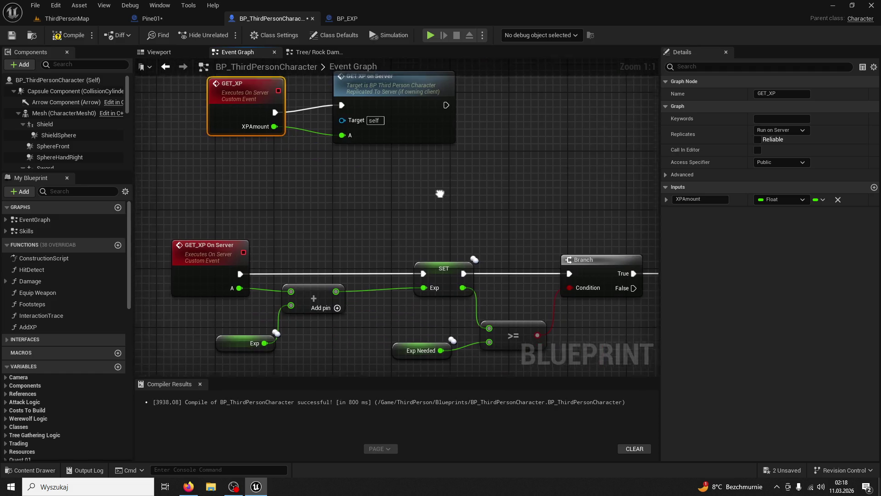
pyautogui.moveTo(422, 288); pyautogui.dragTo(426, 266)
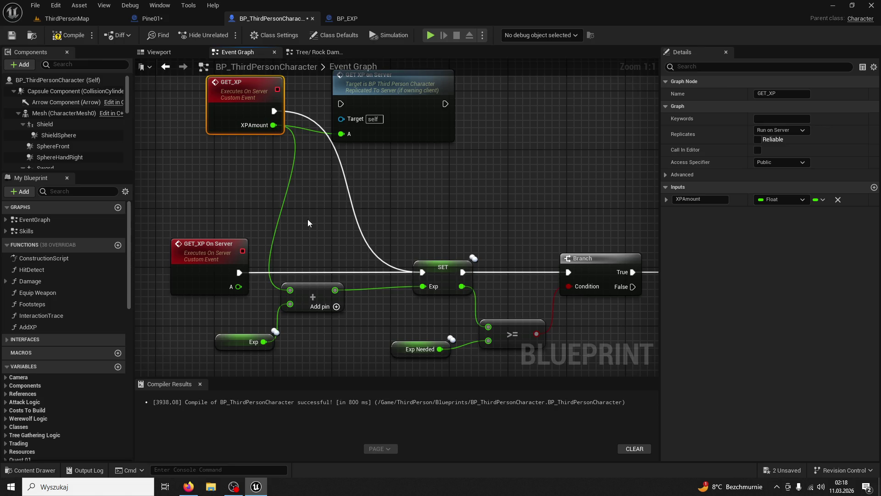
pyautogui.click(78, 17)
pyautogui.click(225, 36)
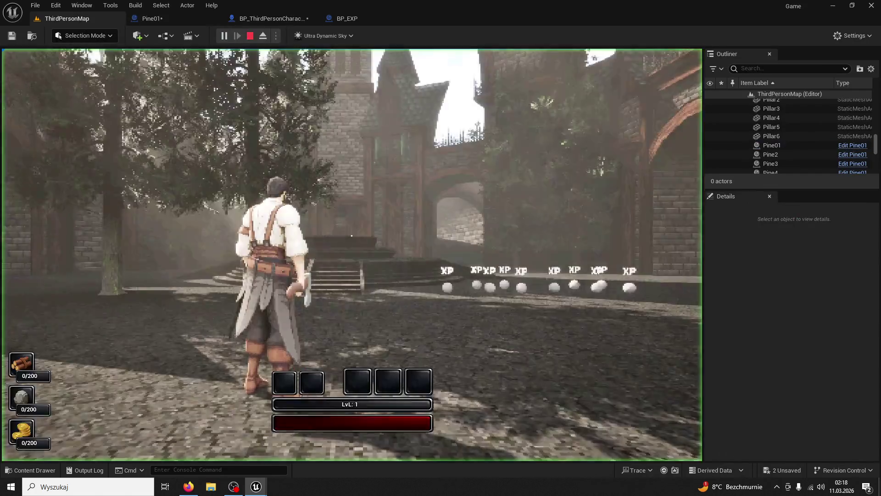
# Stop the playtest and delete the GET_XP On Server event and its call node.
pyautogui.press('super')
pyautogui.press('Escape')
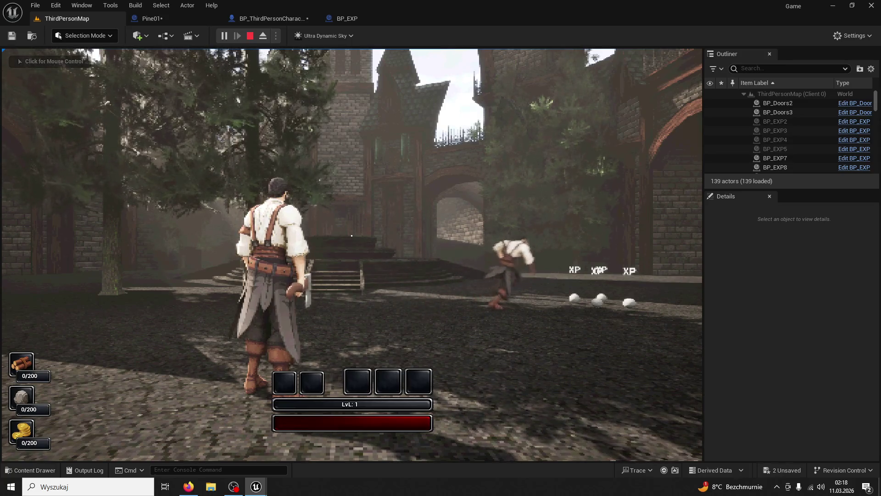
pyautogui.press('Escape')
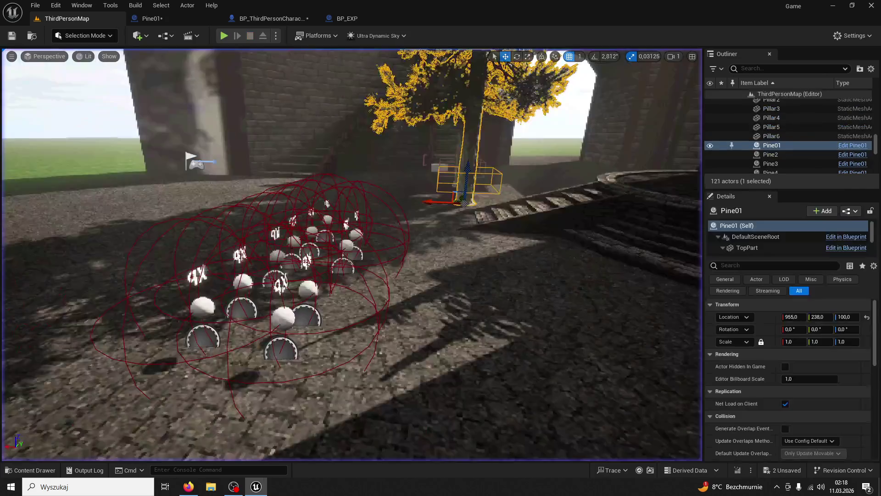
pyautogui.click(245, 20)
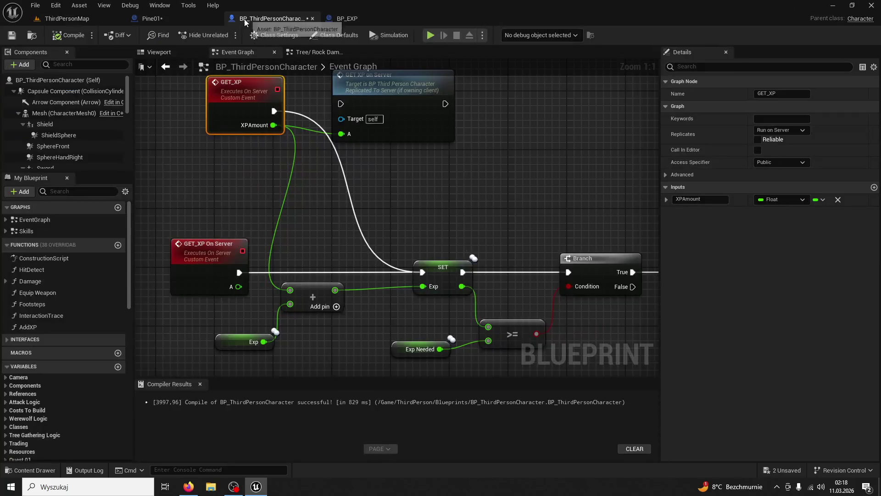
pyautogui.click(208, 244)
pyautogui.press('Delete')
pyautogui.click(353, 101)
pyautogui.press('Delete')
# Move GET_XP beside the Exp-adding logic, compile and save the character blueprint.
pyautogui.moveTo(250, 101)
pyautogui.mouseDown()
pyautogui.moveTo(196, 229)
pyautogui.moveTo(205, 254)
pyautogui.mouseUp()
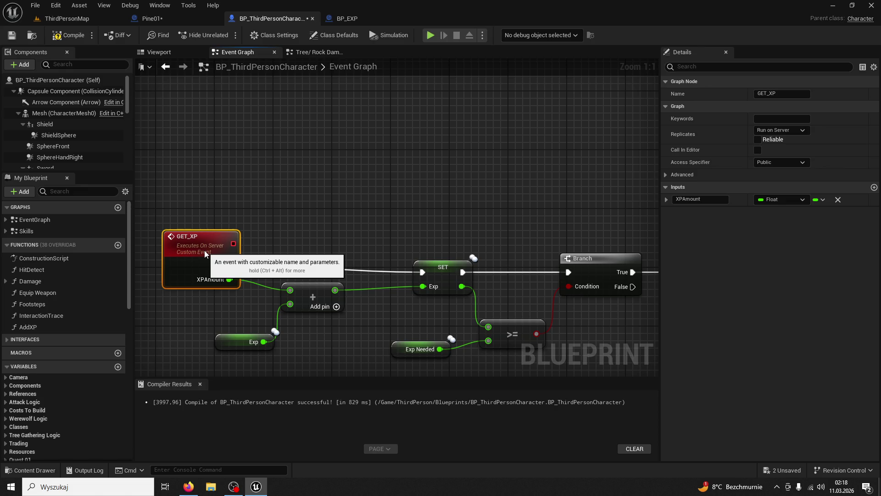
pyautogui.click(321, 194)
pyautogui.click(64, 36)
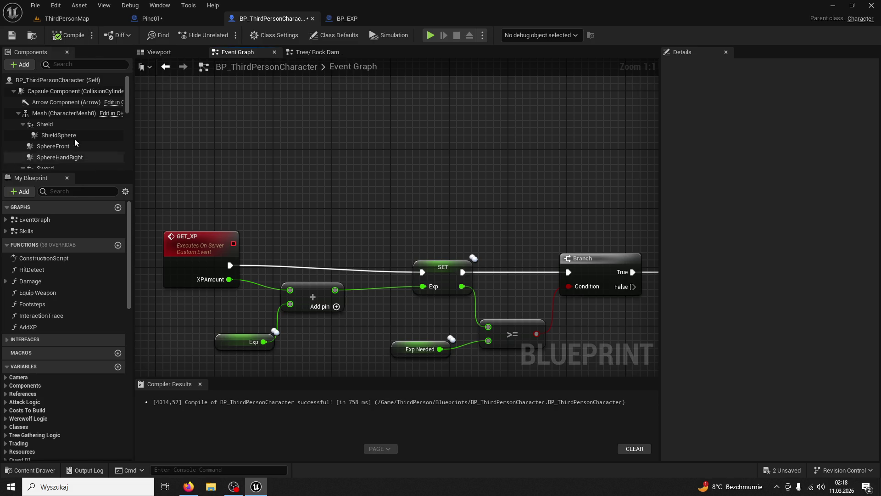
pyautogui.hotkey('ctrl', 's')
pyautogui.click(74, 19)
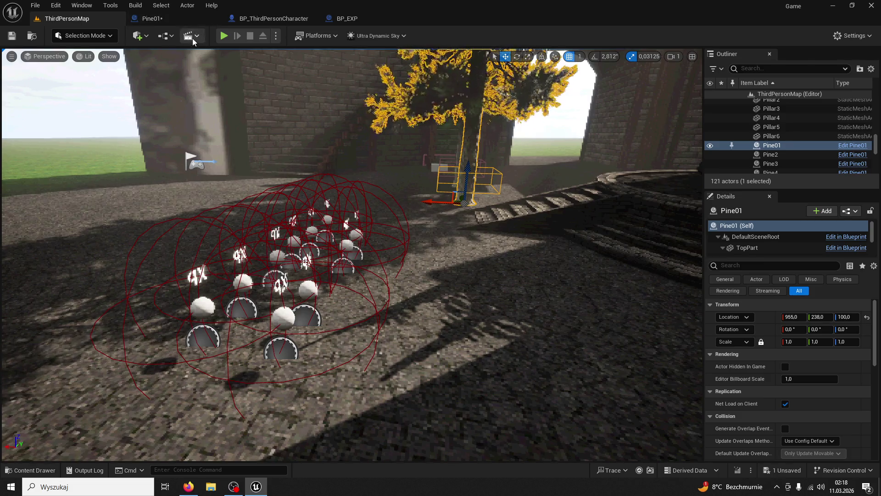
# Restart the two-player playtest and give control to the running game.
pyautogui.click(224, 36)
pyautogui.press('super')
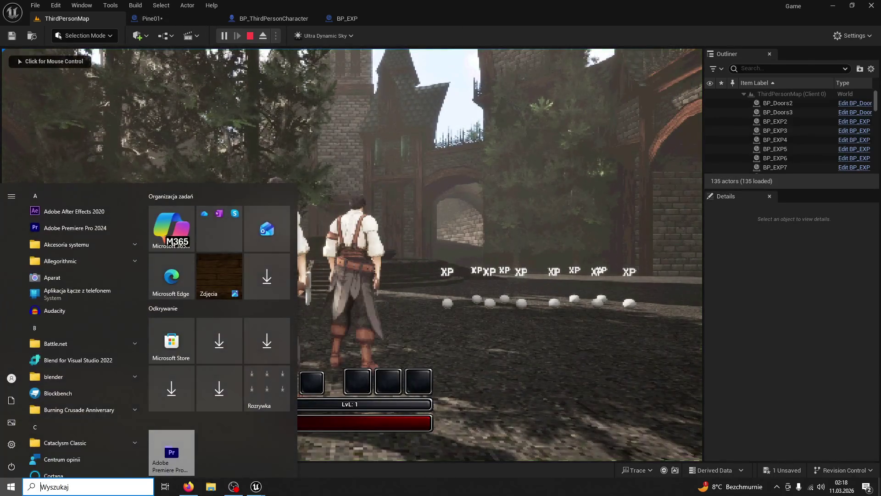
pyautogui.press('Escape')
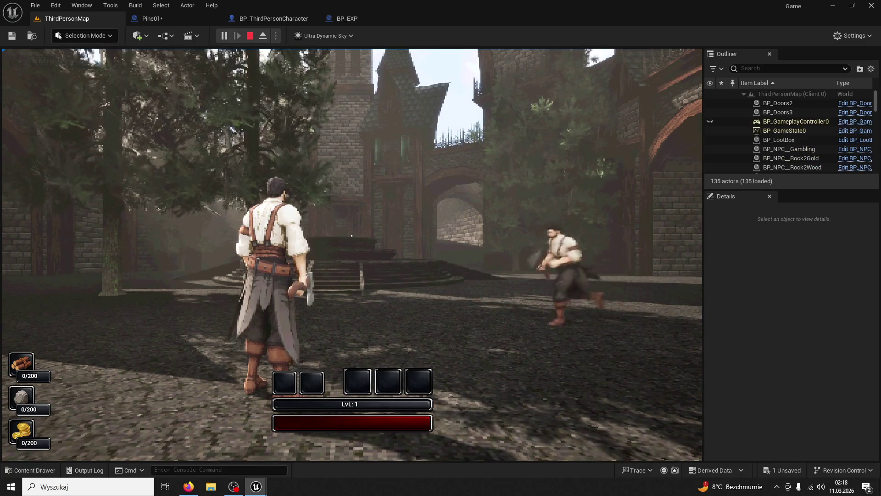
pyautogui.click(250, 36)
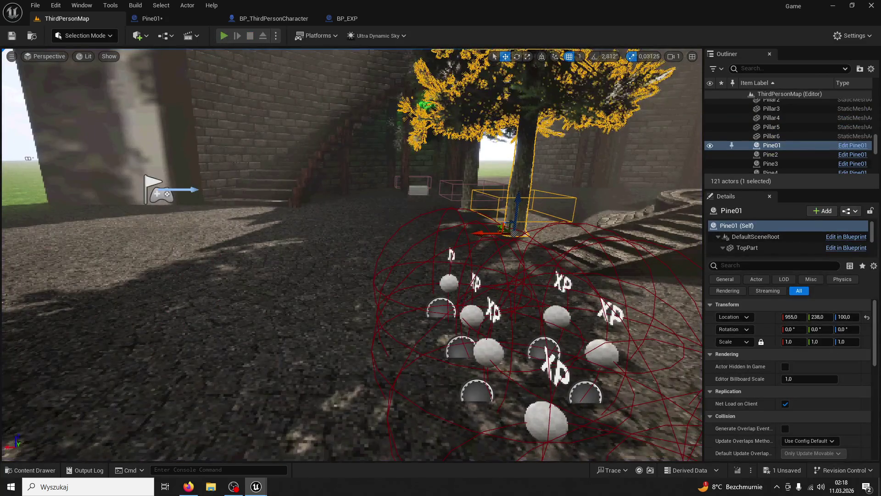
pyautogui.hotkey('alt', 'p')
pyautogui.press('Escape')
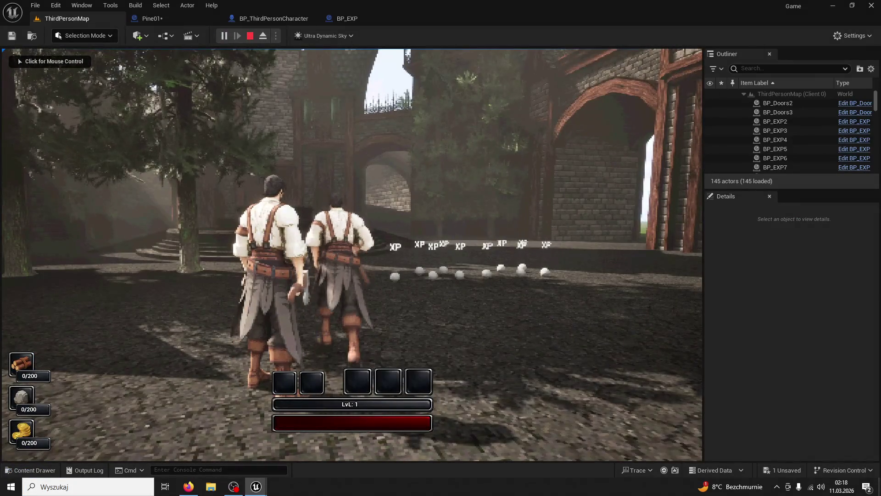
pyautogui.press('super')
pyautogui.click(352, 235)
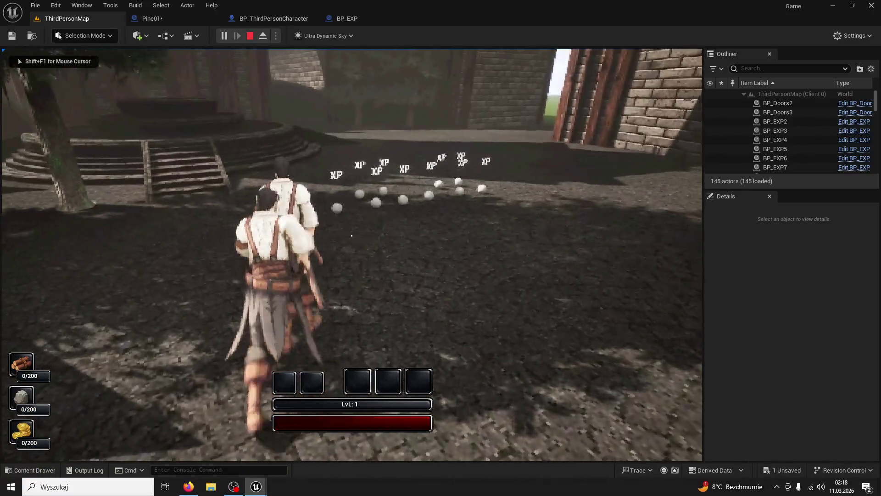
# Run through the XP orbs to reach Lvl 2 and start striking a tree.
pyautogui.press('w')
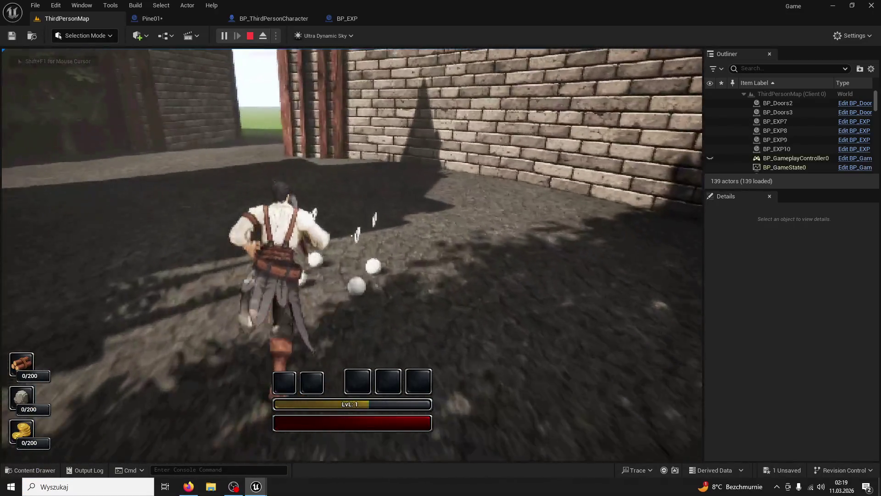
pyautogui.press('w')
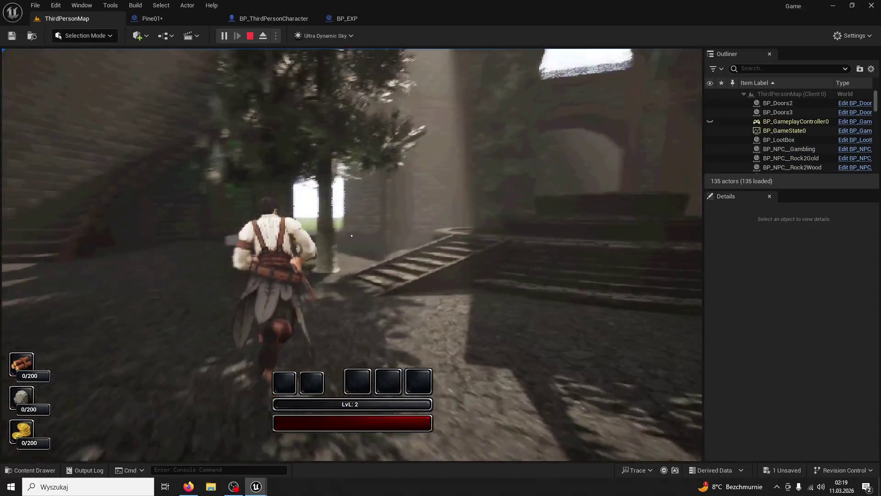
pyautogui.press('w')
pyautogui.click(352, 235)
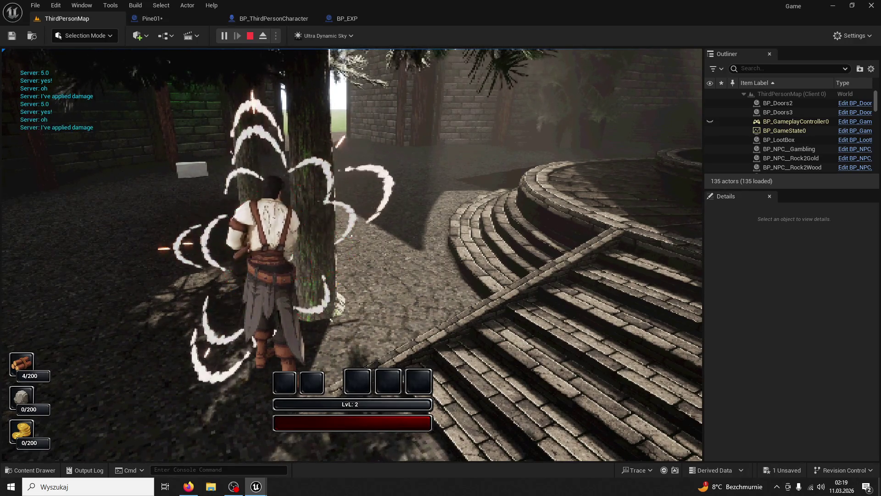
pyautogui.click(352, 235)
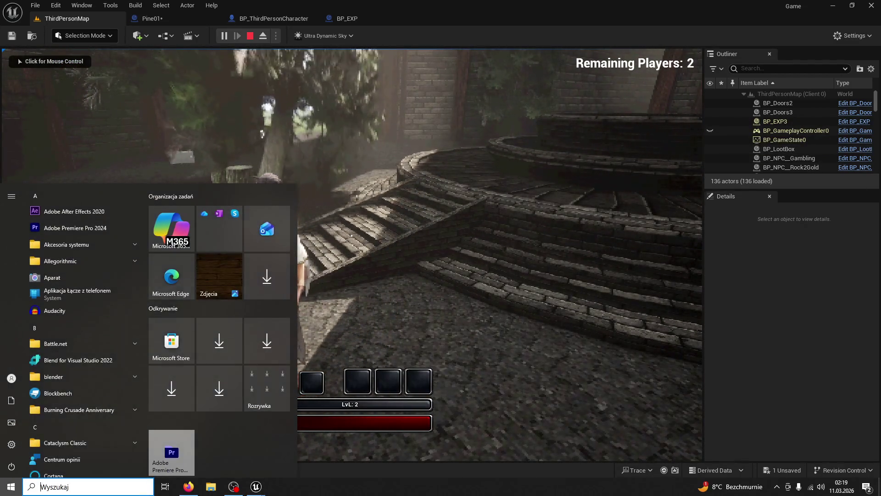
# Keep chopping the tree until wood reaches 10/200, then stop the playtest.
pyautogui.press('Escape')
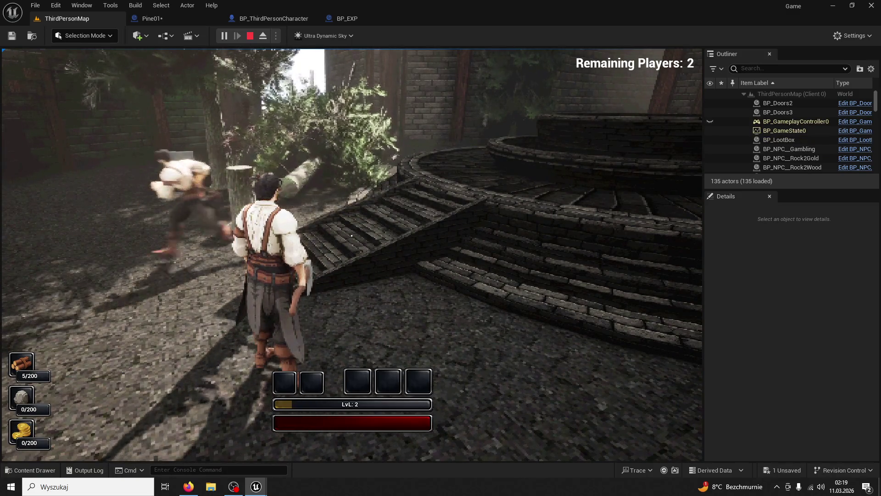
pyautogui.press('super')
pyautogui.click(351, 235)
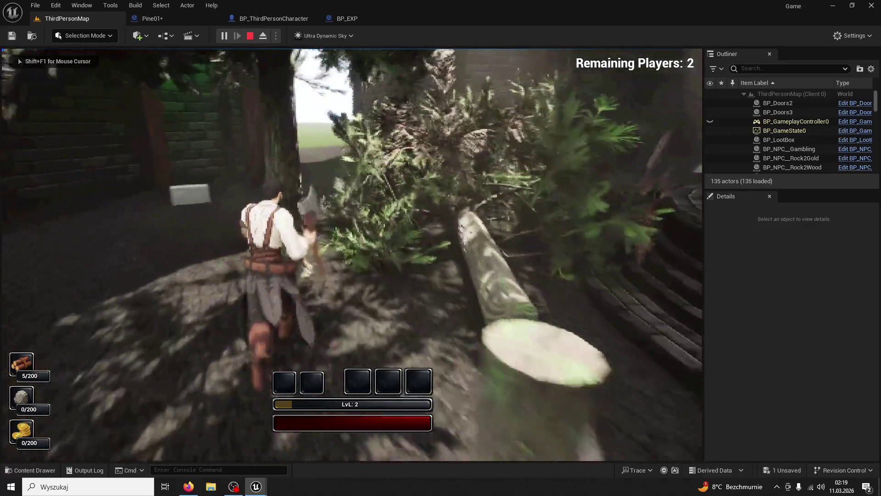
pyautogui.click(352, 236)
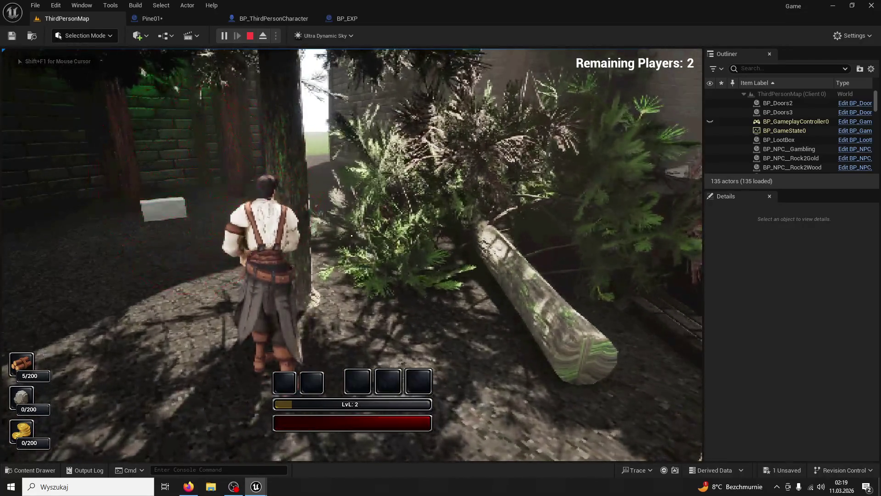
pyautogui.click(352, 236)
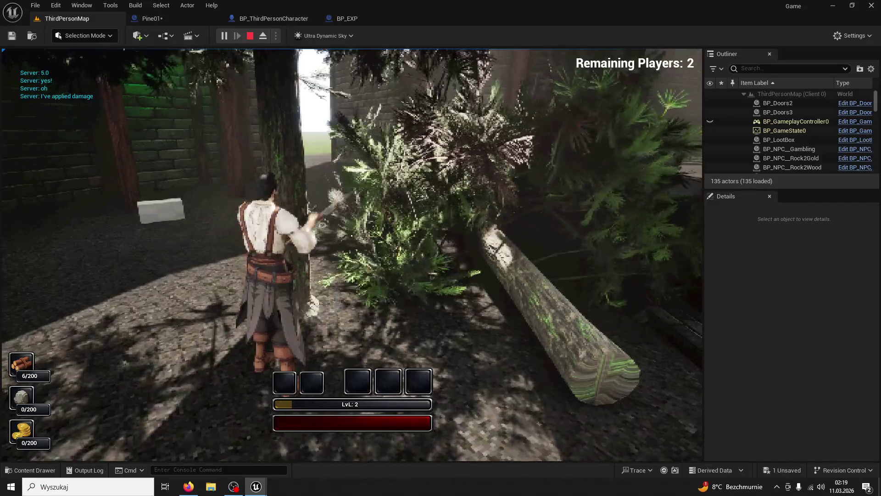
pyautogui.click(352, 236)
pyautogui.click(352, 235)
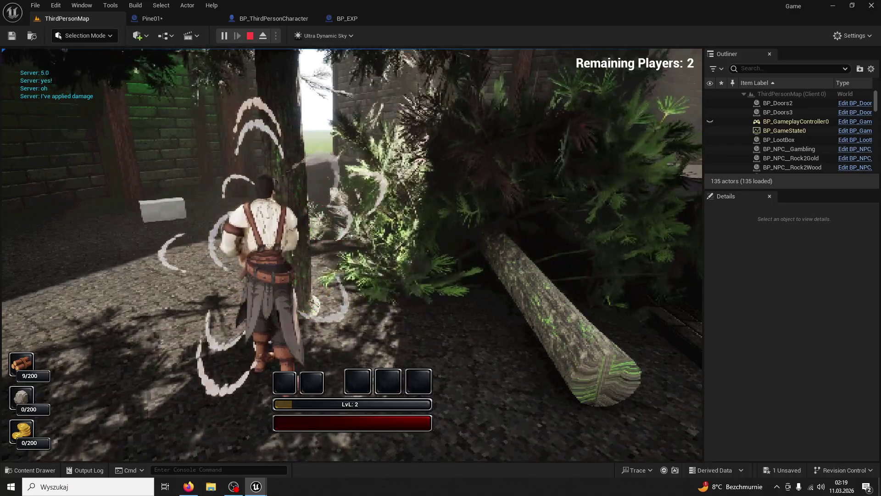
pyautogui.click(351, 236)
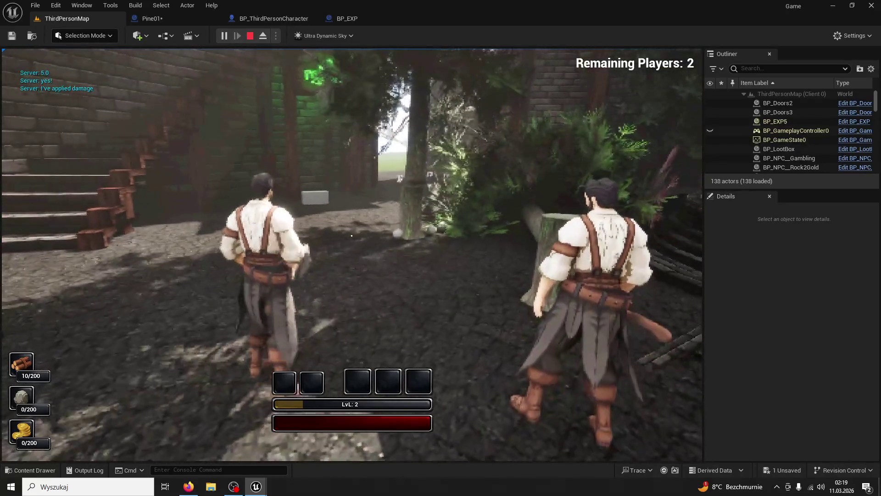
pyautogui.press('super')
pyautogui.press('super')
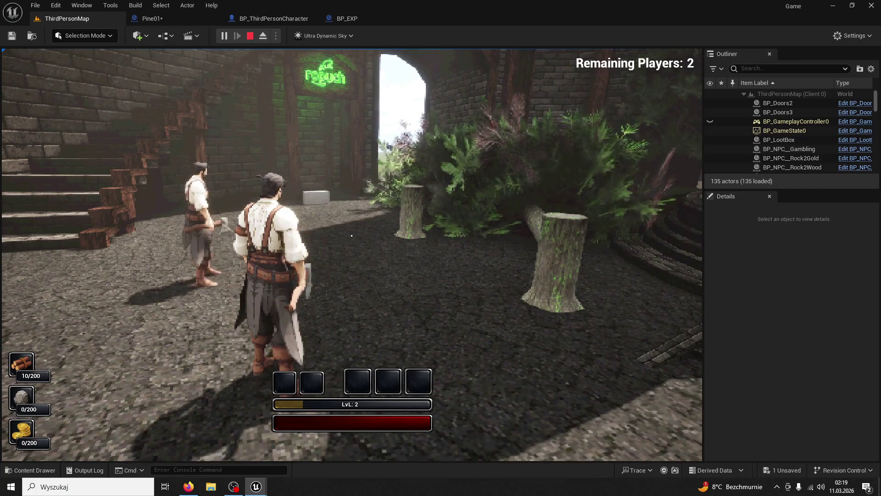
pyautogui.press('Escape')
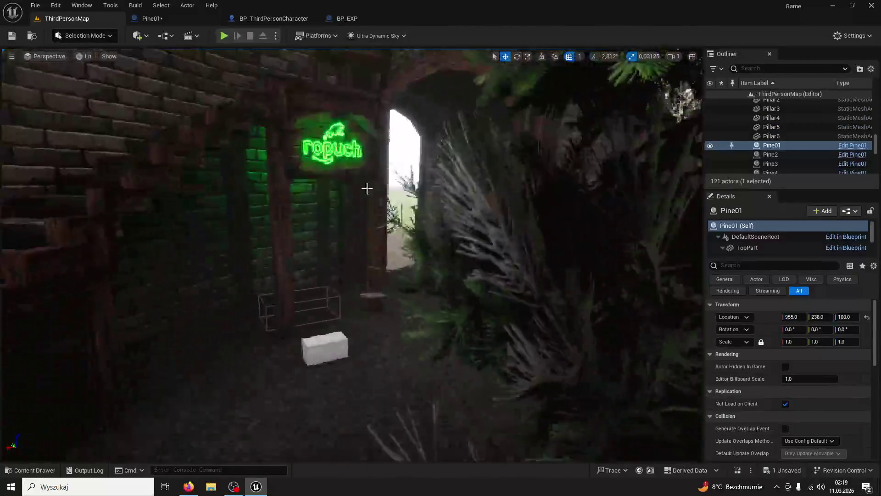
# Delete the loot box by the doorway and the Pine01 tree from the courtyard.
pyautogui.click(342, 344)
pyautogui.press('Delete')
pyautogui.moveTo(340, 343)
pyautogui.mouseDown()
pyautogui.moveTo(277, 340)
pyautogui.moveTo(281, 332)
pyautogui.mouseUp()
pyautogui.click(281, 332)
pyautogui.press('Delete')
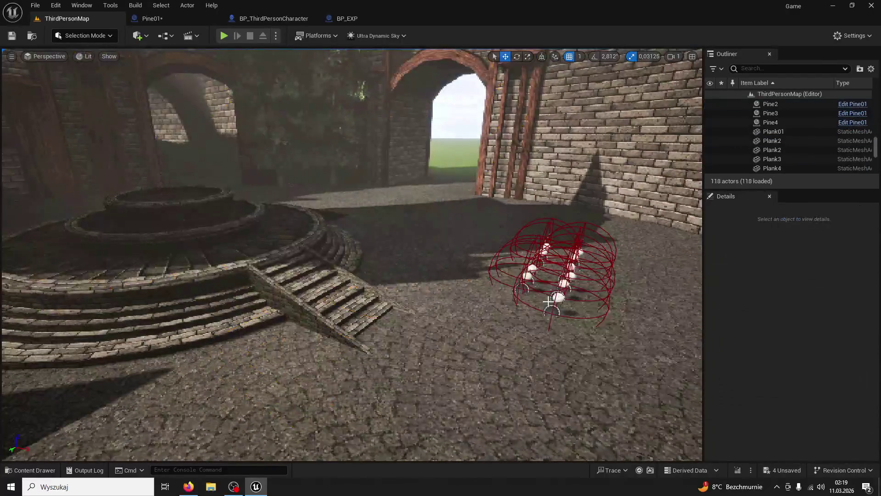
# Delete the first test XP orbs, including BP_EXP5, then select BP_EXP2.
pyautogui.click(557, 296)
pyautogui.press('Delete')
pyautogui.click(530, 268)
pyautogui.press('Delete')
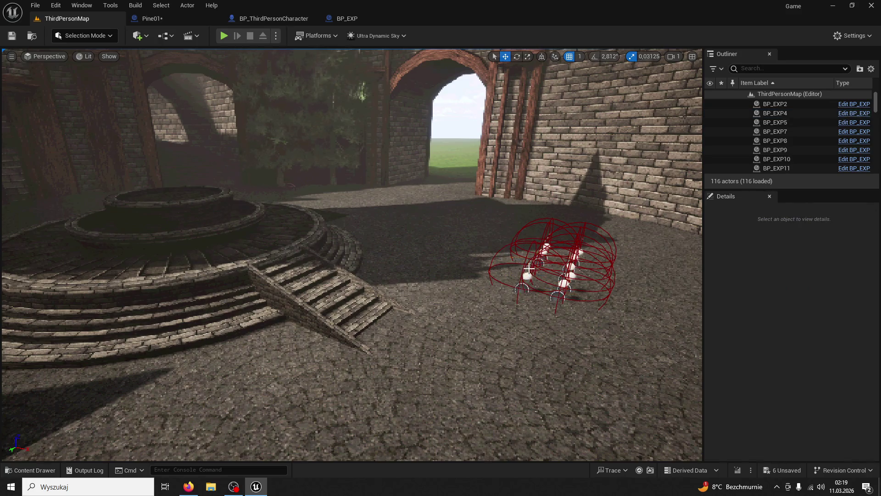
pyautogui.click(570, 270)
pyautogui.press('Delete')
pyautogui.click(572, 266)
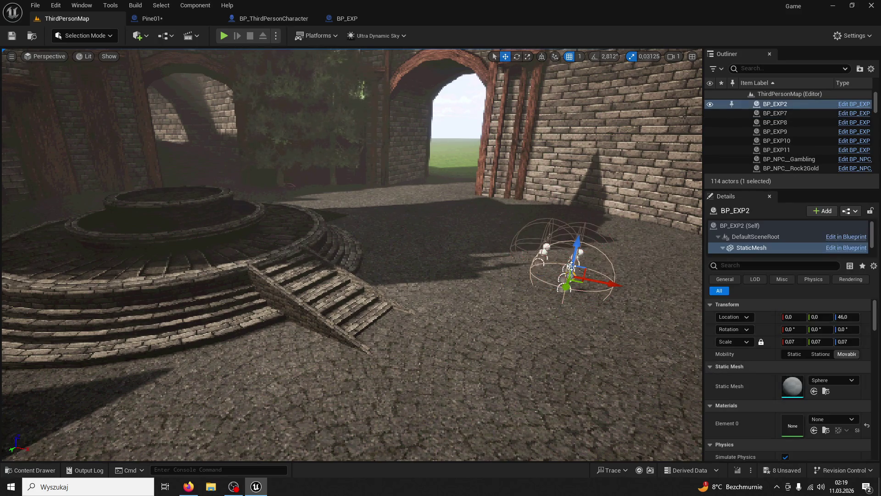
pyautogui.moveTo(572, 267); pyautogui.dragTo(589, 366)
# Delete BP_EXP9, BP_EXP11 and the remaining test XP orbs.
pyautogui.click(644, 338)
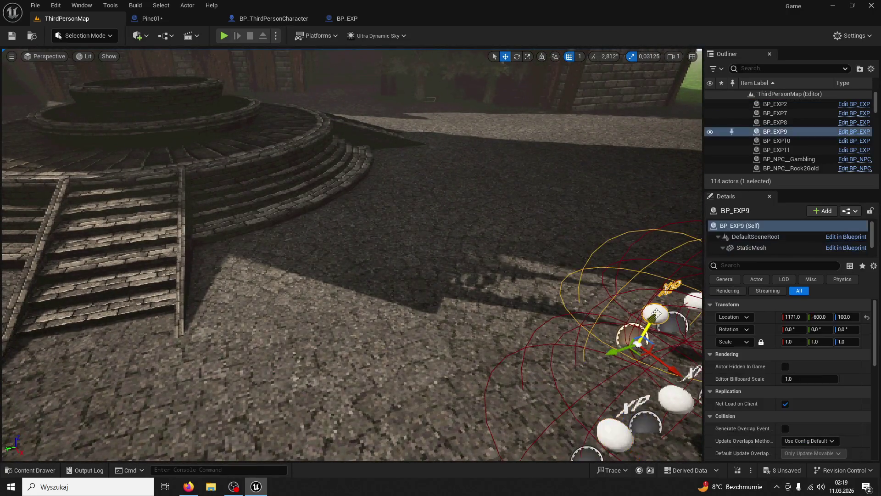
pyautogui.press('Delete')
pyautogui.click(557, 299)
pyautogui.press('Delete')
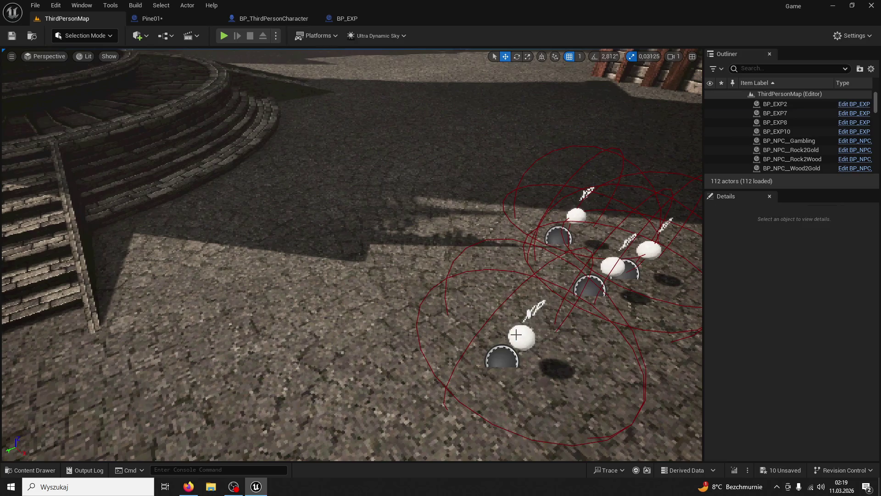
pyautogui.click(516, 335)
pyautogui.press('Delete')
pyautogui.click(610, 269)
pyautogui.press('Delete')
pyautogui.click(647, 251)
pyautogui.press('Delete')
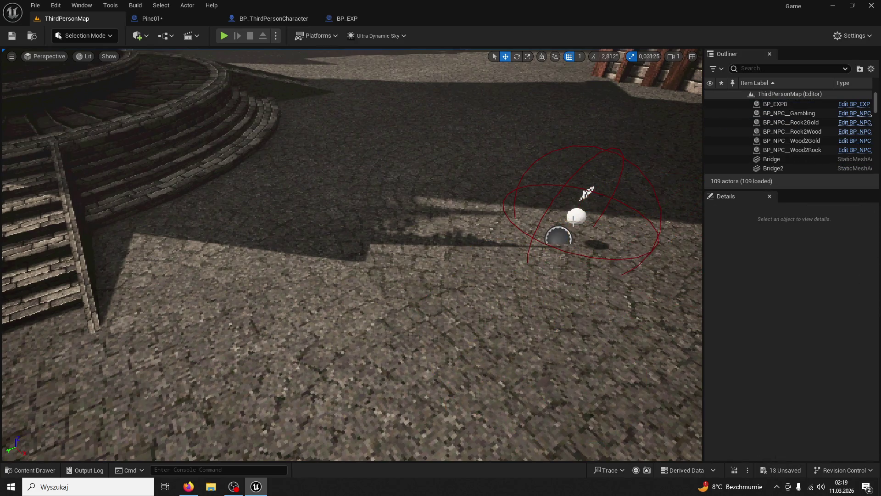
pyautogui.click(583, 215)
pyautogui.press('Delete')
# Fly the view to face the ropuch sign by the gate and start a play session.
pyautogui.moveTo(211, 69); pyautogui.dragTo(230, 46)
pyautogui.moveTo(265, 99); pyautogui.dragTo(265, 99)
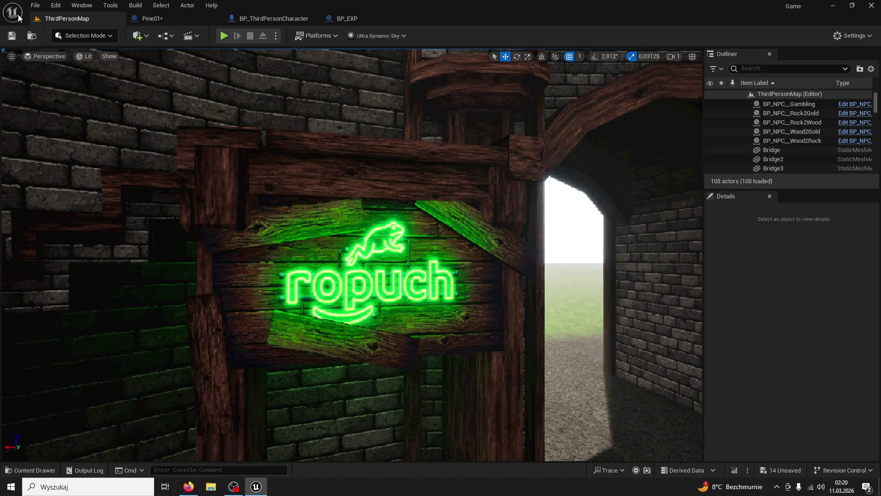
pyautogui.click(219, 40)
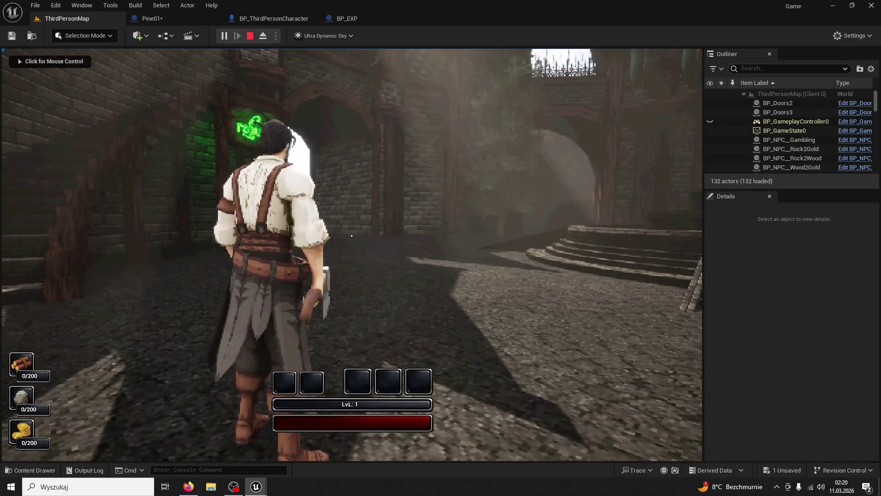
# Stop the play session, check the Number of Players play option, and save all changes.
pyautogui.press('Escape')
pyautogui.click(276, 35)
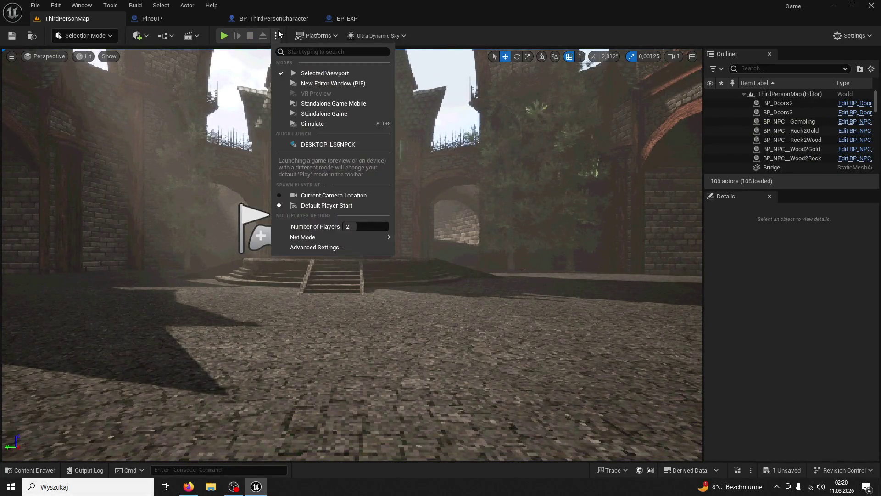
pyautogui.write('1')
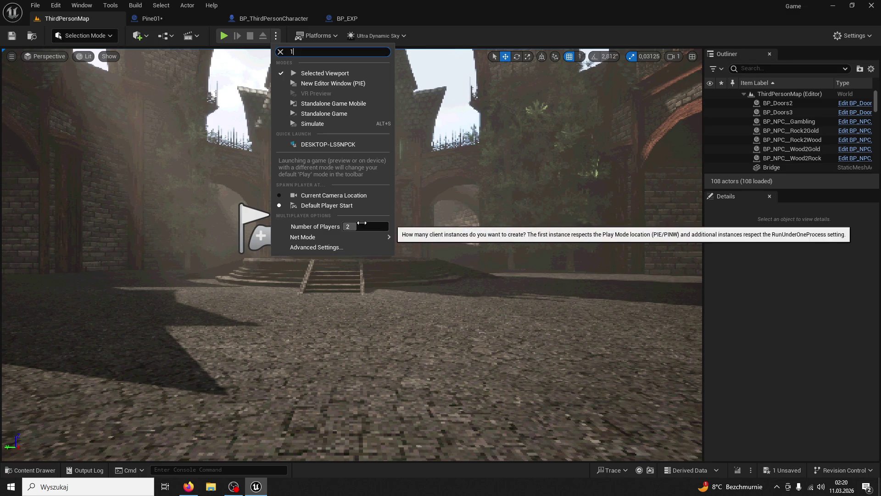
pyautogui.press('BackSpace')
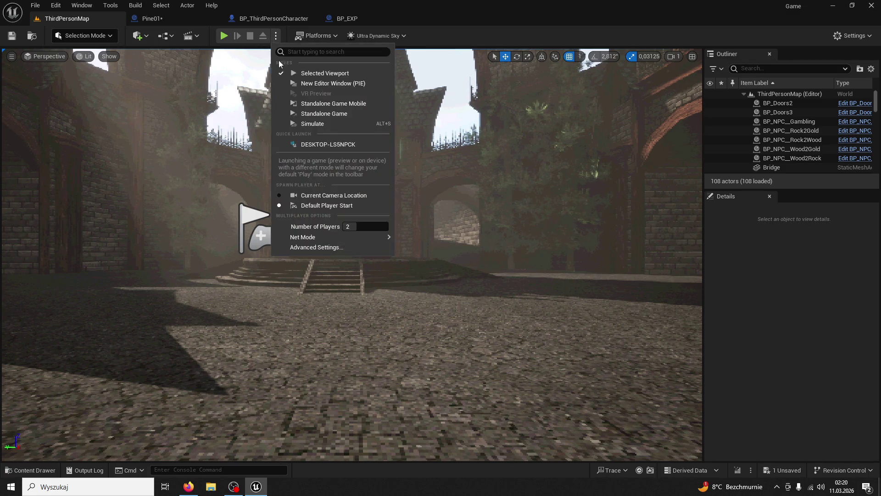
pyautogui.click(358, 228)
pyautogui.hotkey('ctrl', 's')
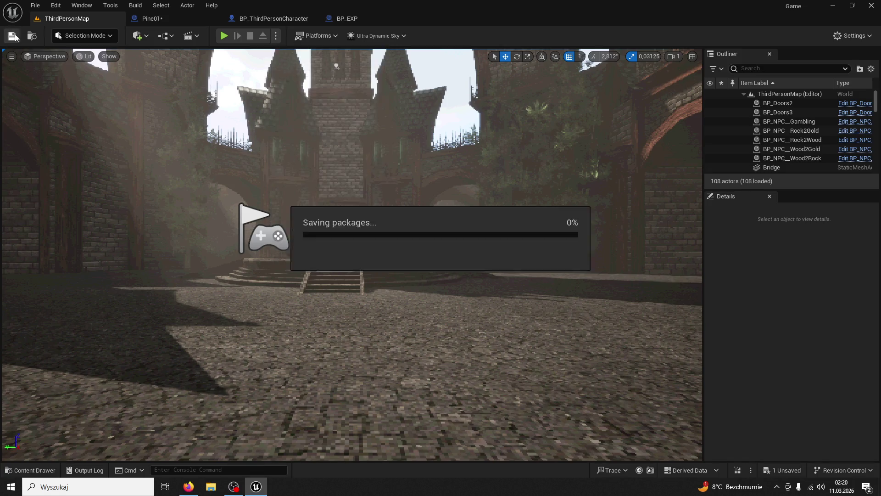
# Run the character up the brick stairwell, end the test, and select Stairs02.
pyautogui.press('w')
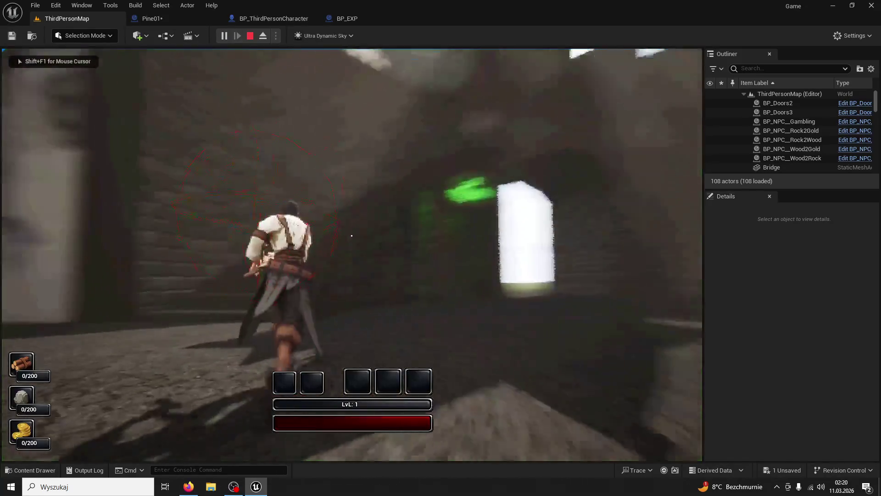
pyautogui.press('w')
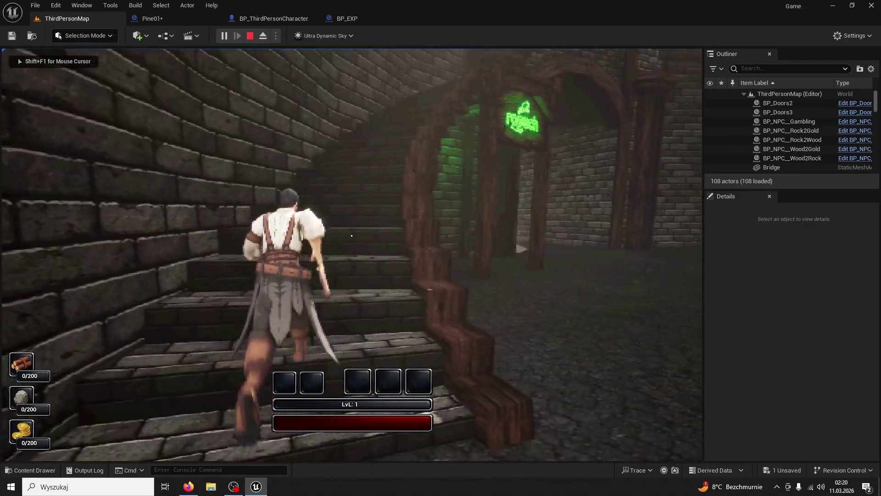
pyautogui.press('w')
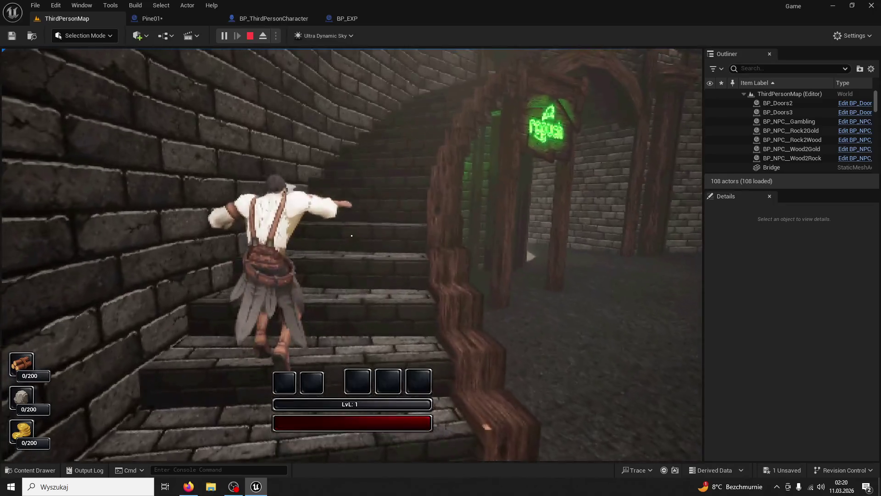
pyautogui.press('Escape')
pyautogui.click(271, 221)
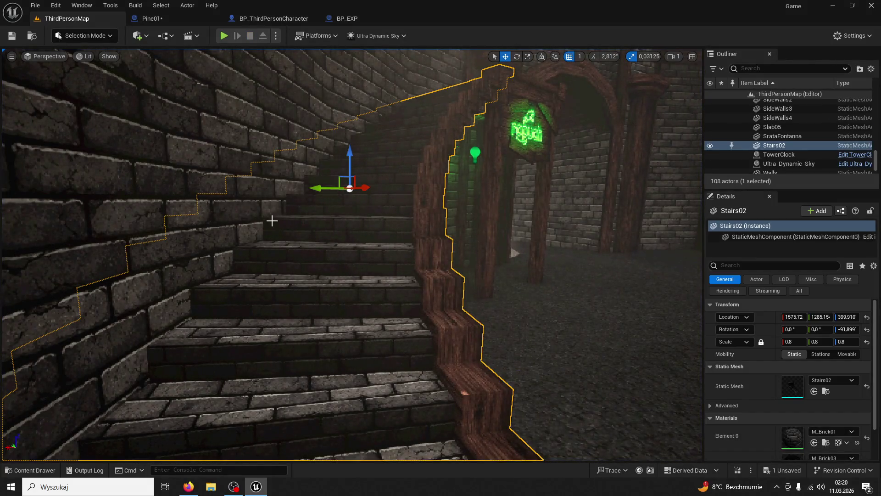
# Browse the Content Drawer to the ModularV3 folder and pick the Stairs02_Collision mesh.
pyautogui.click(32, 471)
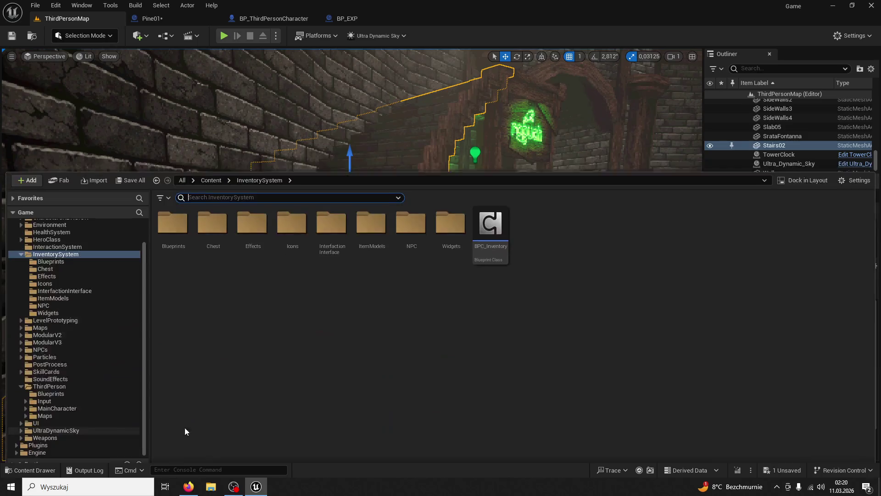
pyautogui.click(75, 251)
pyautogui.hotkey('alt', 'Left')
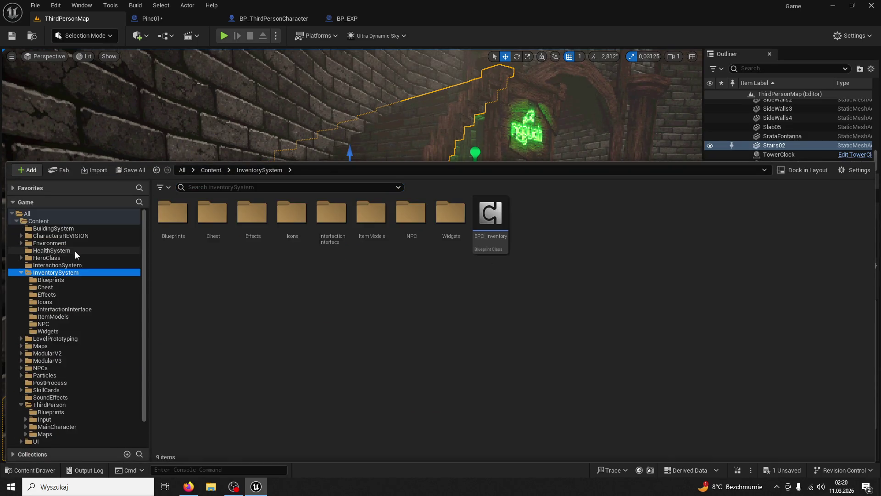
pyautogui.click(64, 317)
pyautogui.click(61, 353)
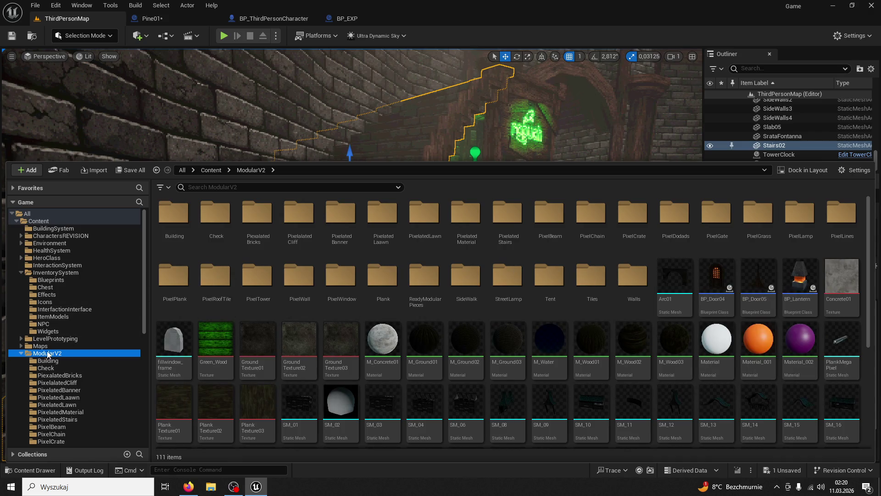
pyautogui.click(20, 353)
pyautogui.click(46, 360)
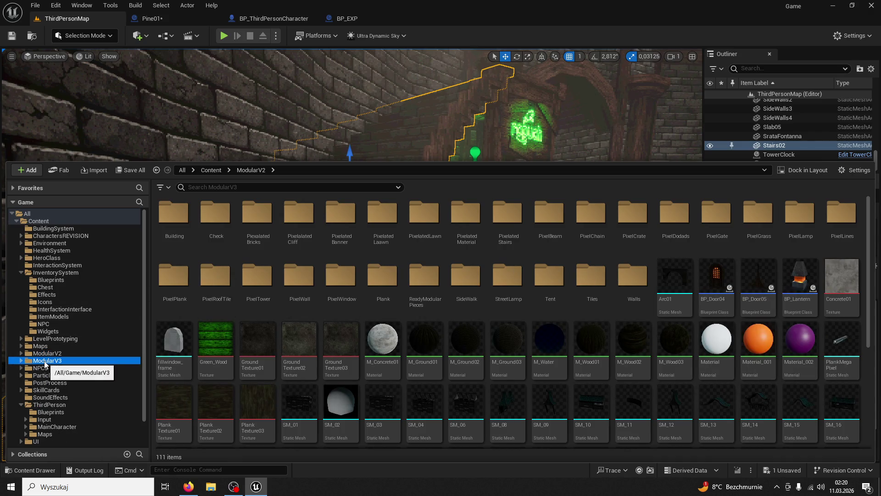
pyautogui.scroll(-3, 716, 322)
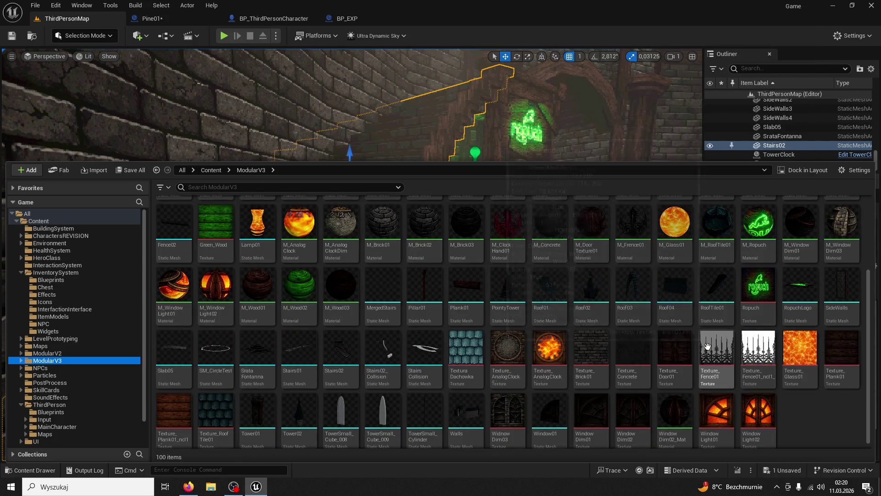
pyautogui.click(403, 344)
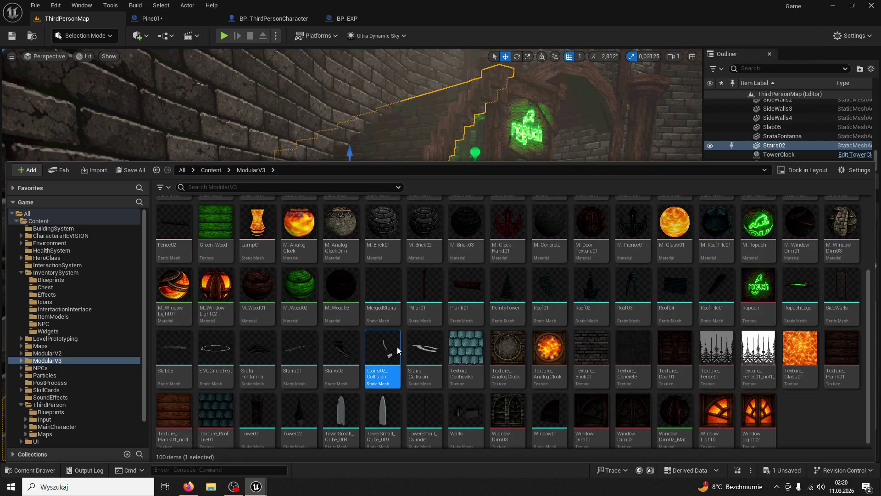
pyautogui.hotkey('ctrl', 'space')
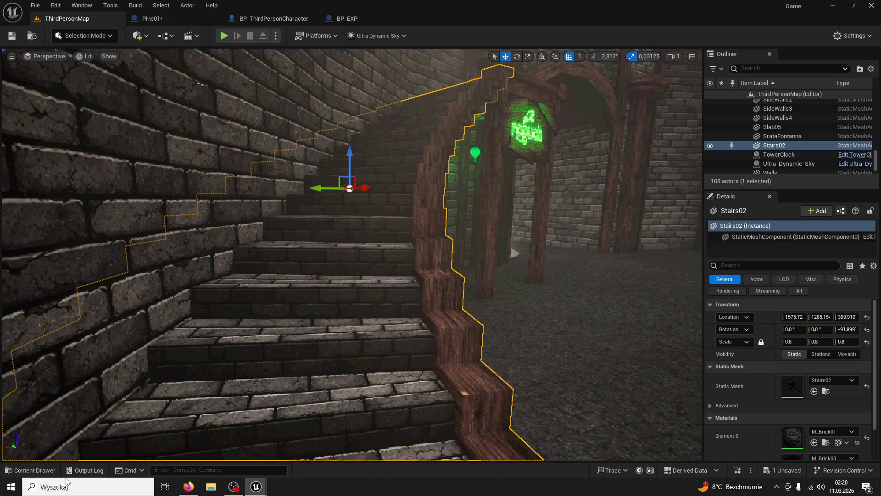
# Drag Stairs02_Collision into the level beside the brick stairwell.
pyautogui.click(31, 470)
pyautogui.moveTo(392, 352)
pyautogui.mouseDown()
pyautogui.moveTo(413, 275)
pyautogui.moveTo(558, 296)
pyautogui.mouseUp()
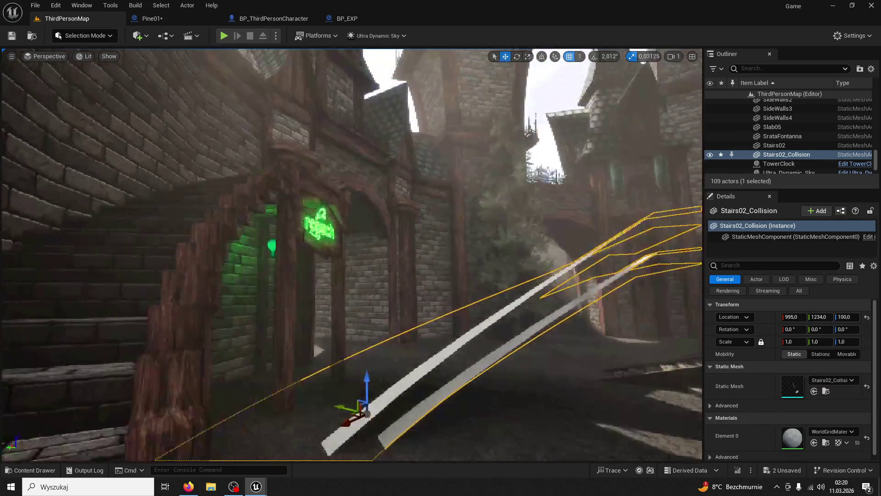
pyautogui.click(84, 36)
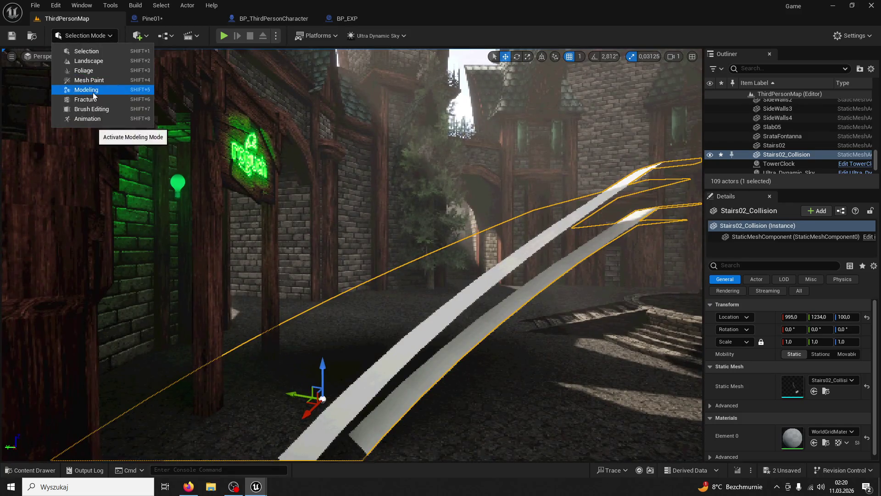
# In Modeling Mode, recompute Stairs02_Collision's normals with Attribs > Normals and accept.
pyautogui.click(88, 90)
pyautogui.click(19, 283)
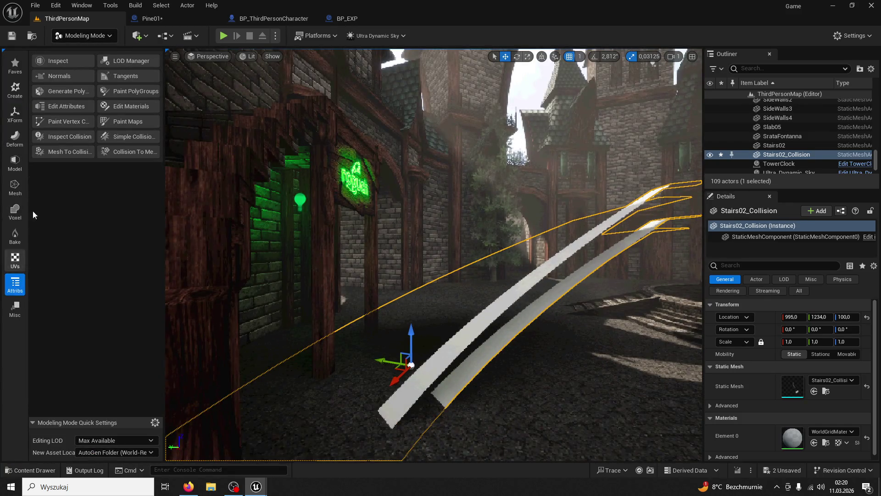
pyautogui.click(54, 76)
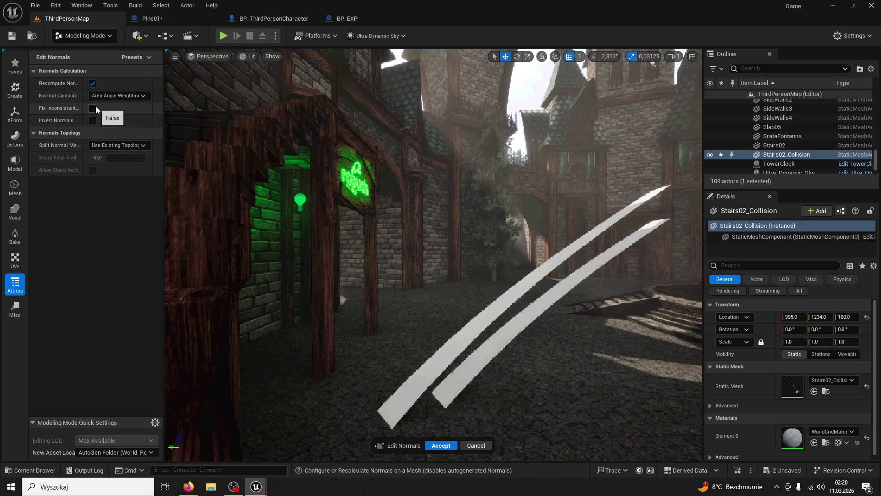
pyautogui.click(441, 446)
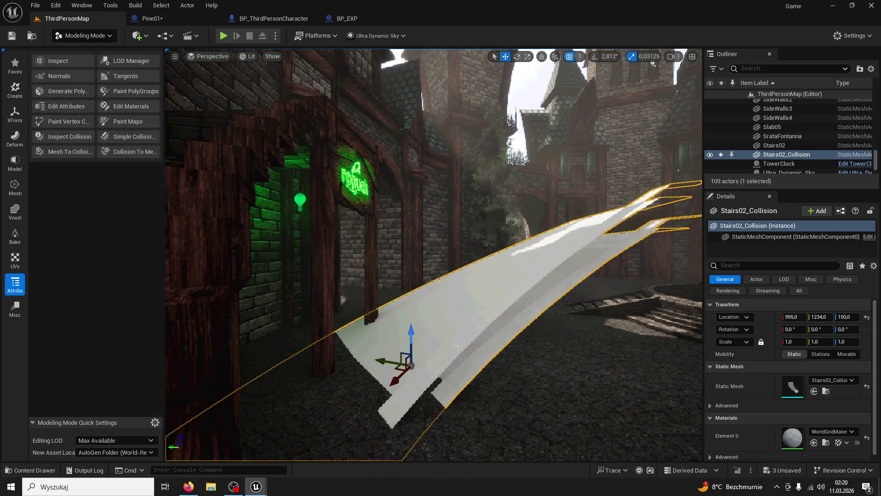
# Delete the Stairs02_Collision actor and reselect the Stairs02 staircase.
pyautogui.press('Delete')
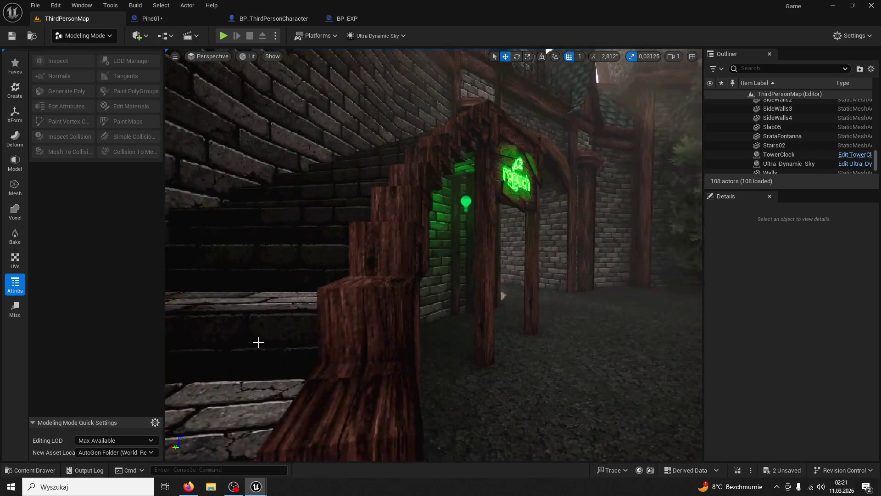
pyautogui.click(258, 344)
pyautogui.click(30, 470)
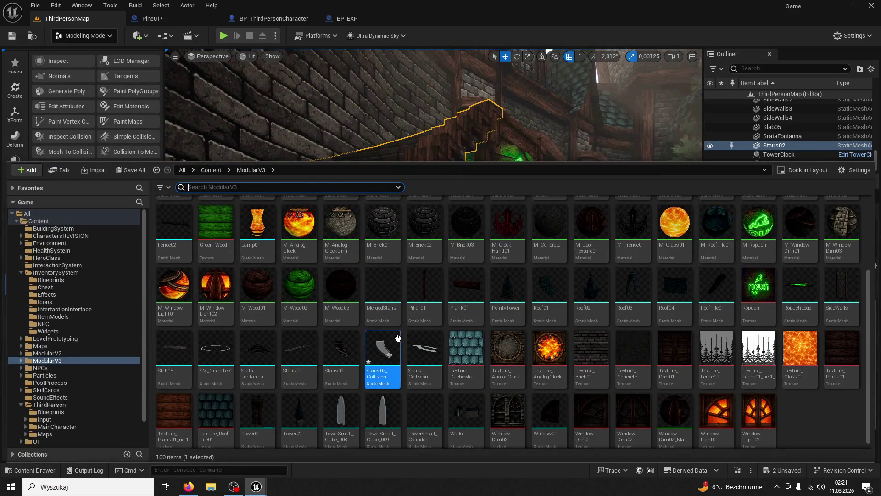
pyautogui.hotkey('ctrl', 'space')
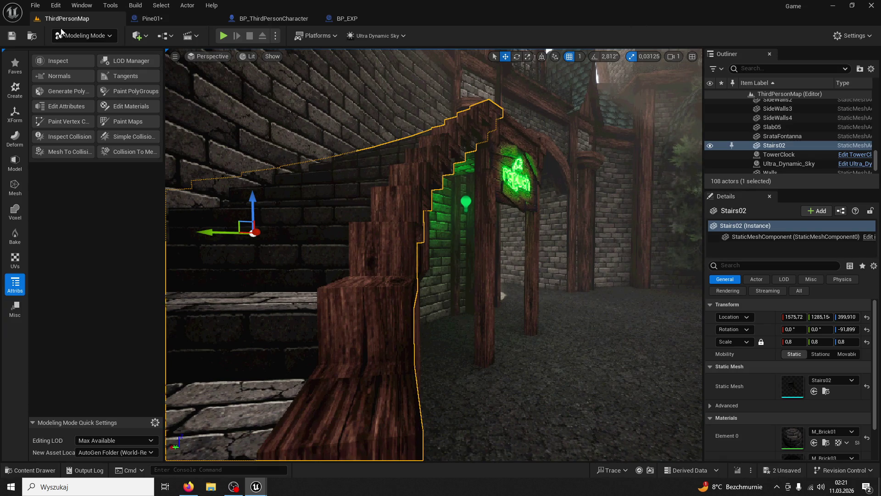
# Play-test the character running up the Stairs02 staircase, then open the ModularV3 content folder.
pyautogui.click(224, 35)
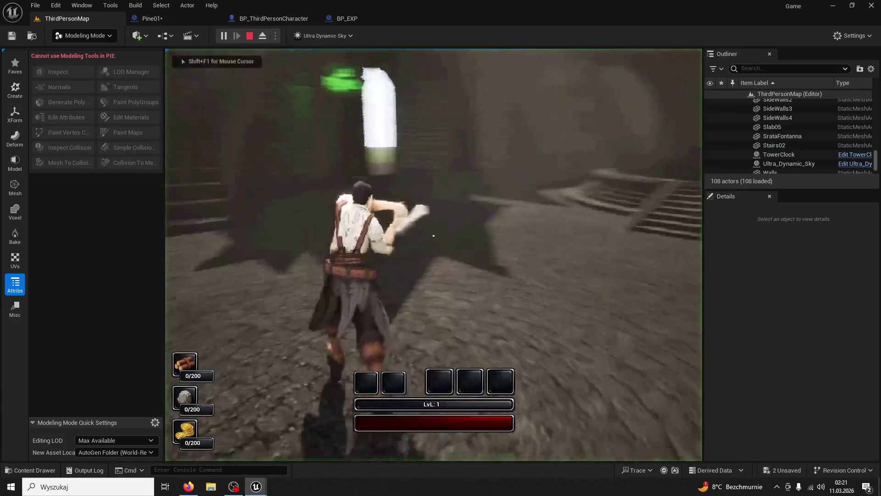
pyautogui.press('w')
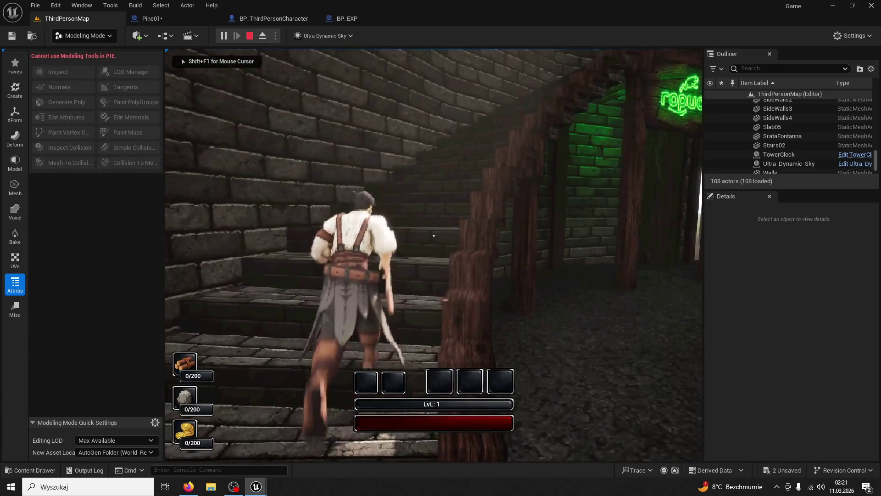
pyautogui.press('w')
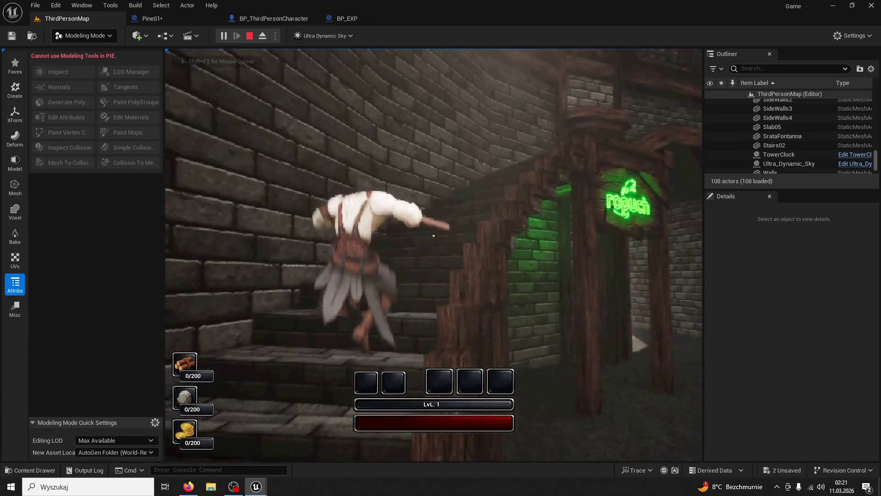
pyautogui.press('w')
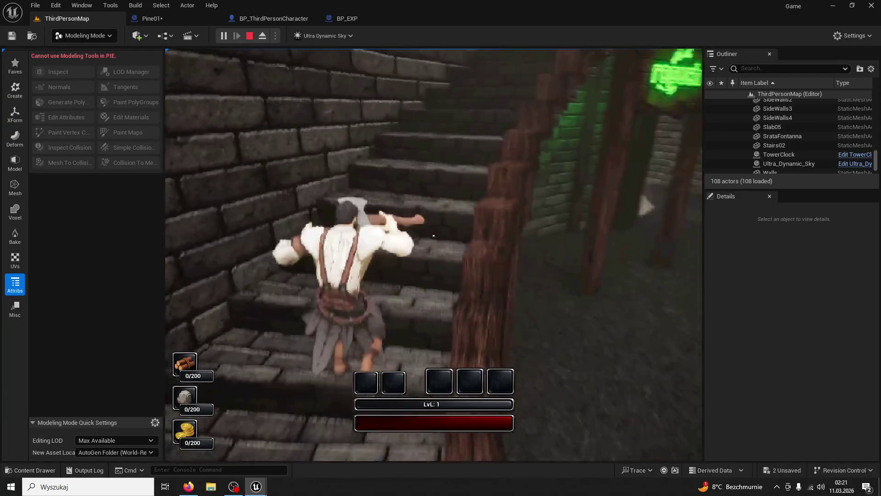
pyautogui.press('w')
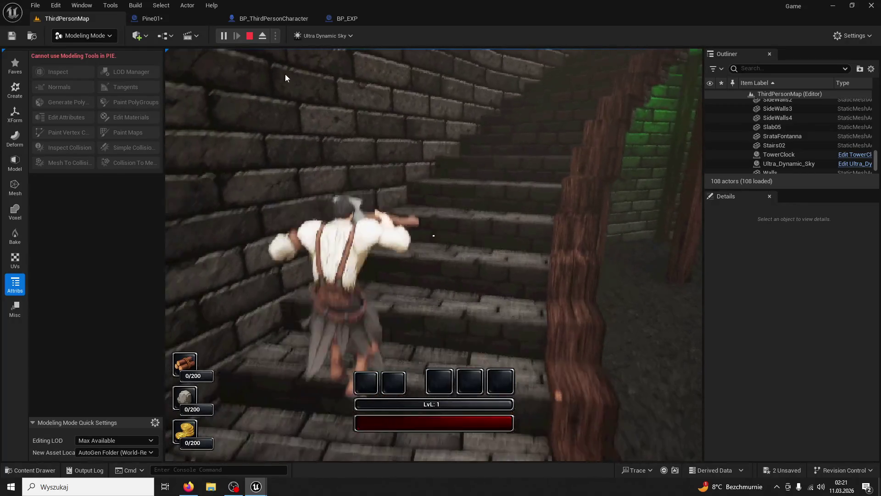
pyautogui.press('Escape')
pyautogui.click(21, 469)
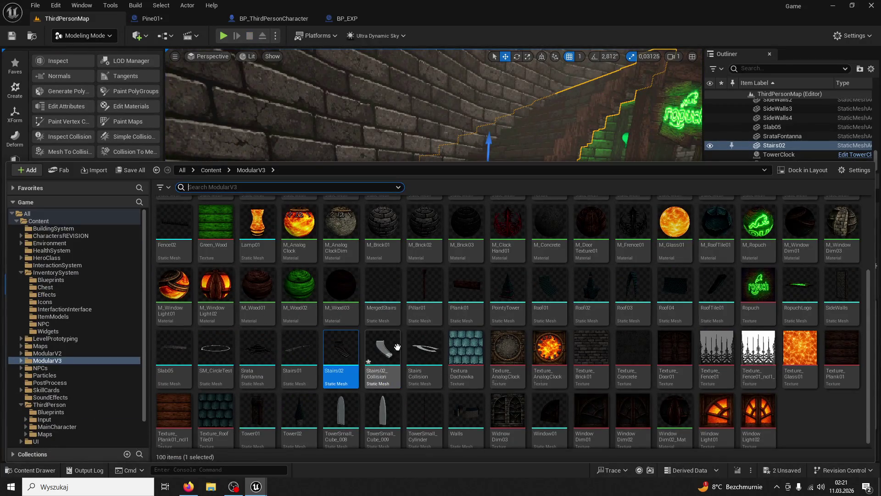
# Place a trial Stairs02_Collision mesh in the level, then delete it again.
pyautogui.moveTo(611, 118)
pyautogui.mouseDown()
pyautogui.moveTo(639, 335)
pyautogui.moveTo(667, 311)
pyautogui.mouseUp()
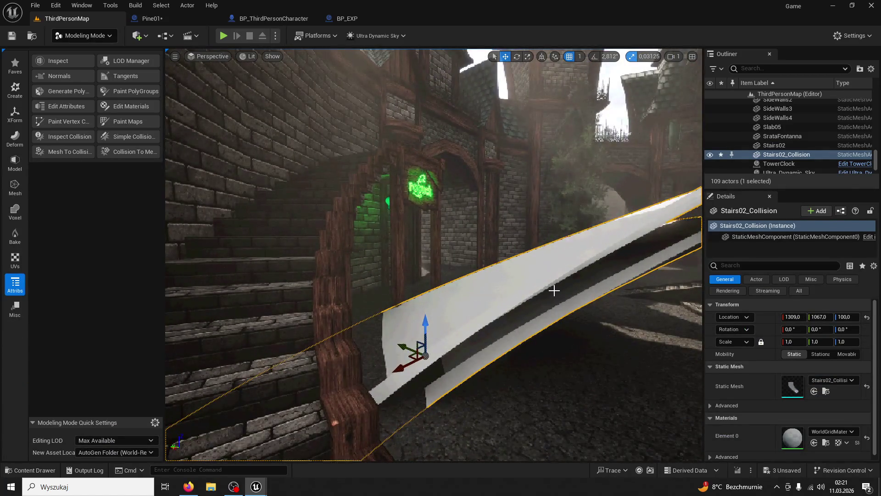
pyautogui.press('Delete')
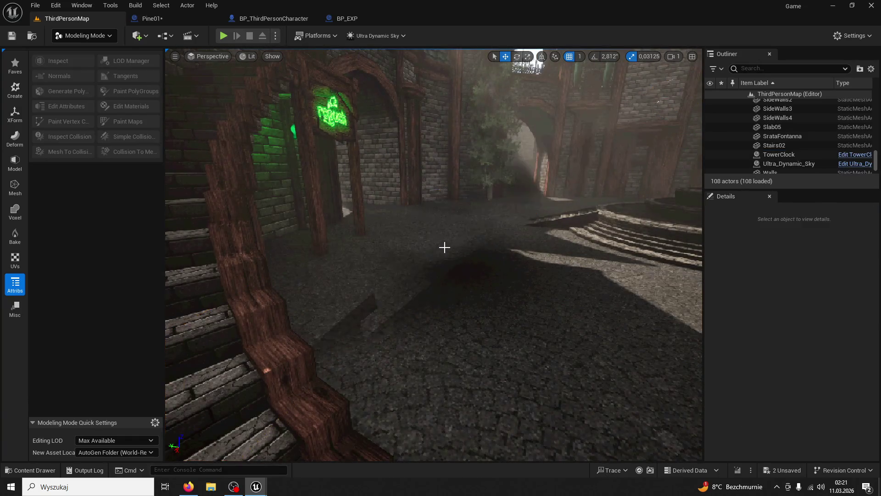
pyautogui.moveTo(239, 152); pyautogui.dragTo(213, 152)
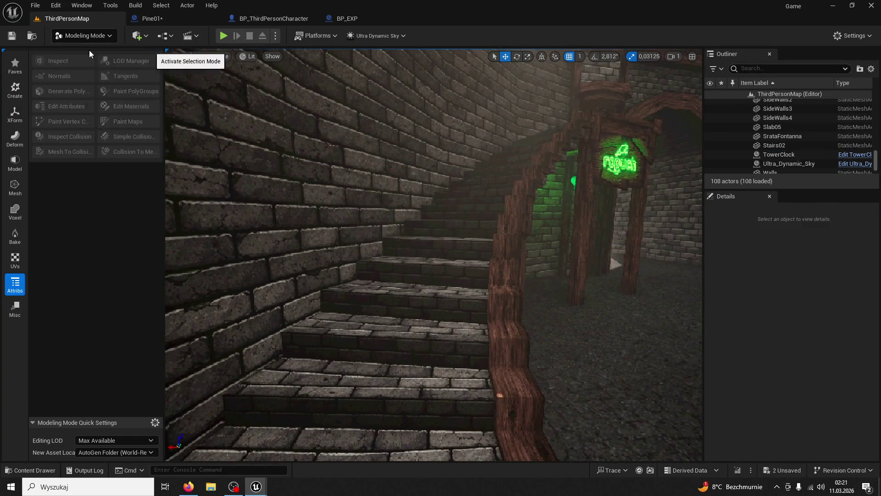
# Return the level editor to Selection Mode and start a new play-test.
pyautogui.hotkey('shift', '1')
pyautogui.click(390, 232)
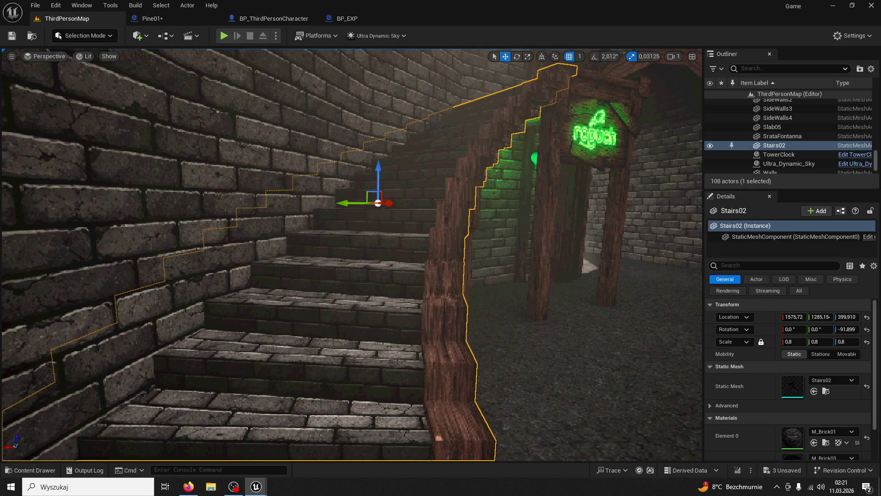
pyautogui.click(229, 36)
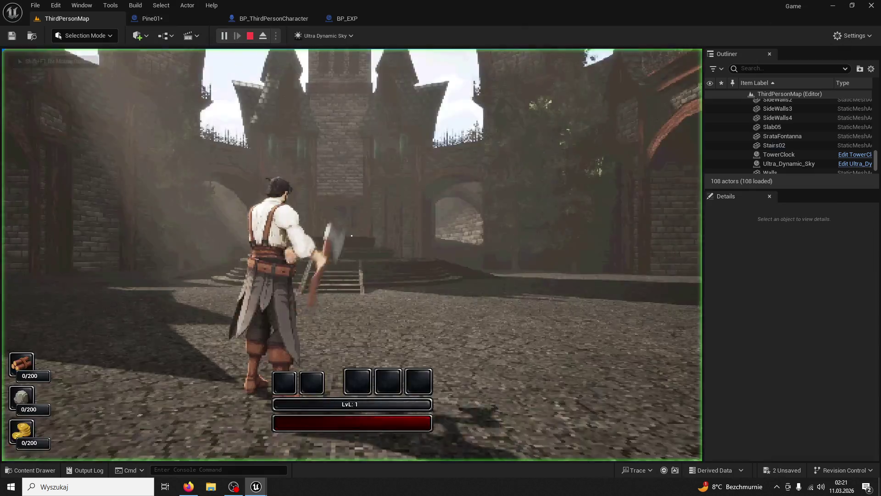
# Run the character down the stone stairs into the courtyard toward the green-lit alley.
pyautogui.press('w')
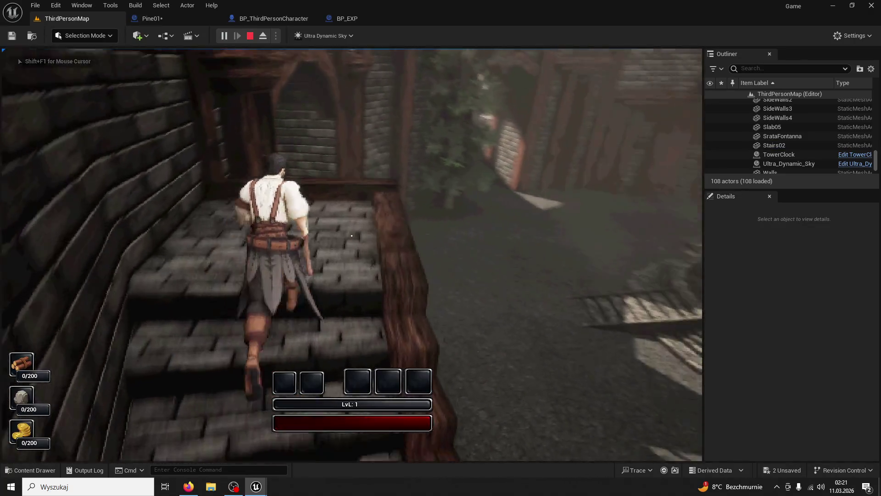
pyautogui.press('super')
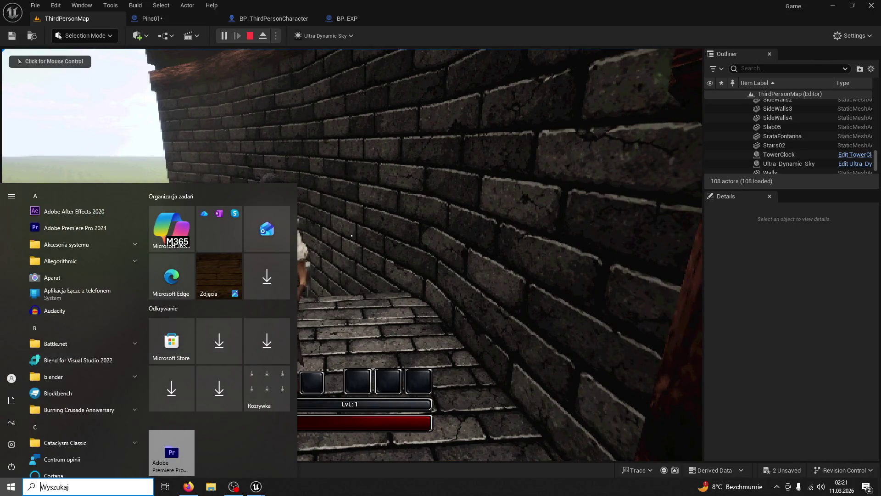
pyautogui.press('Escape')
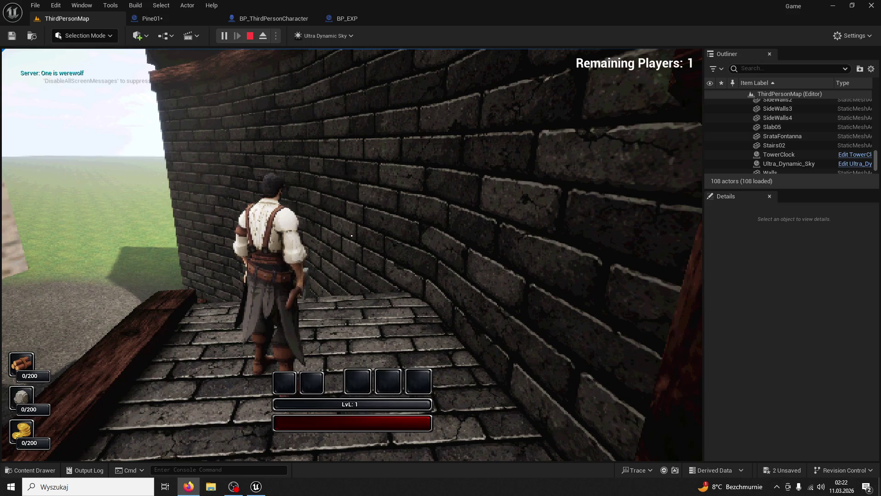
pyautogui.press('w')
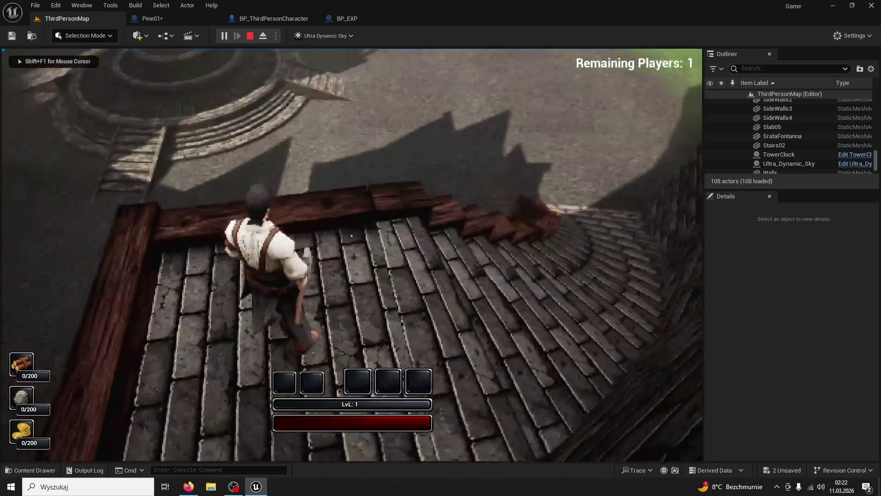
pyautogui.press('w')
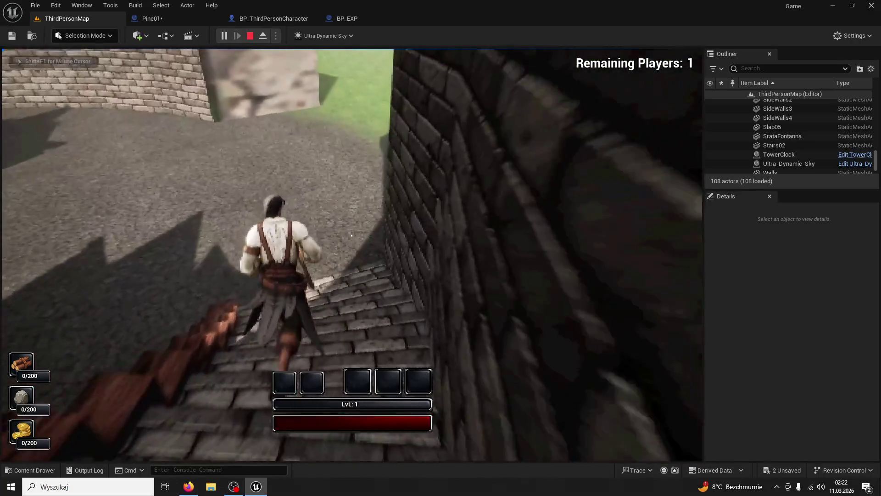
pyautogui.press('w')
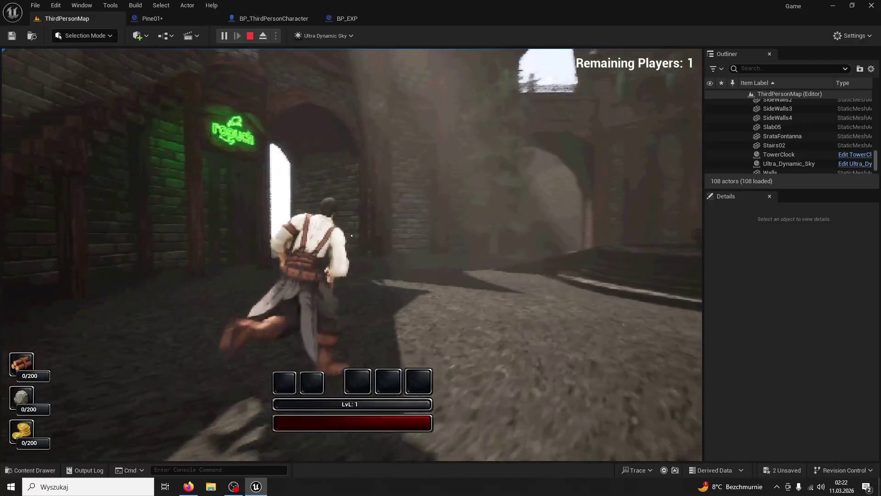
pyautogui.press('w')
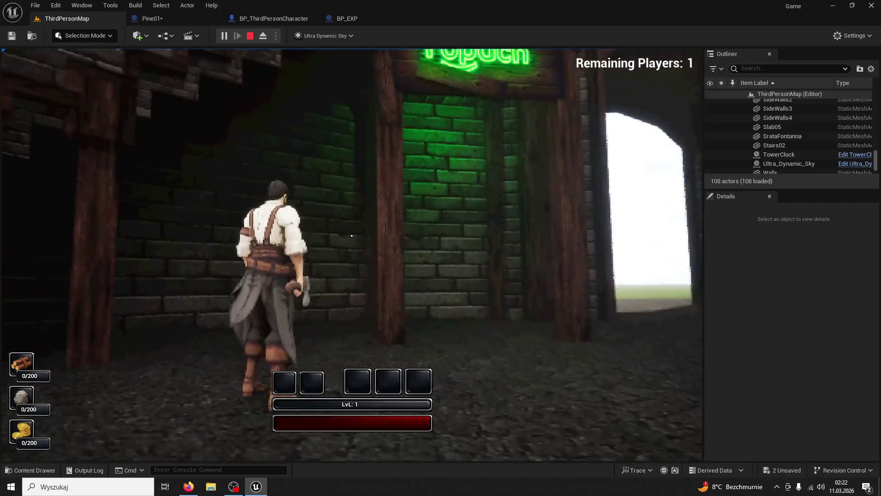
# Run along the street past the fountain plaza, stop the play-test, and open the Pine01 blueprint.
pyautogui.press('w')
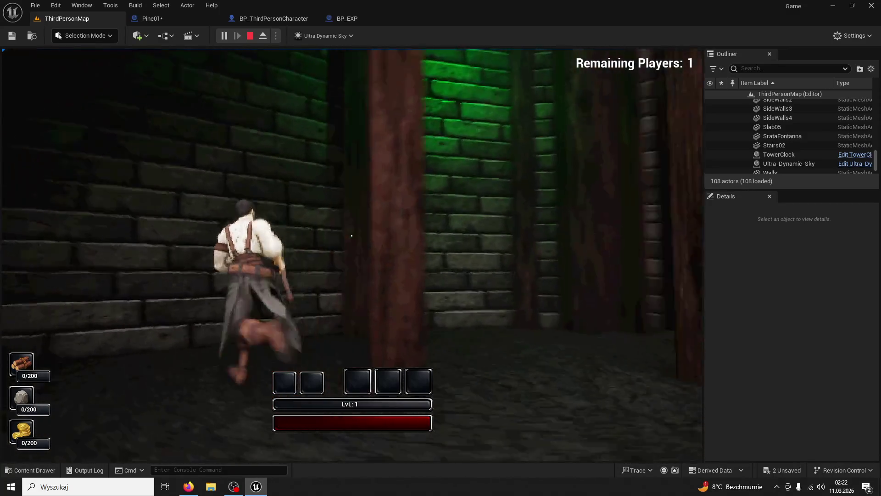
pyautogui.press('w')
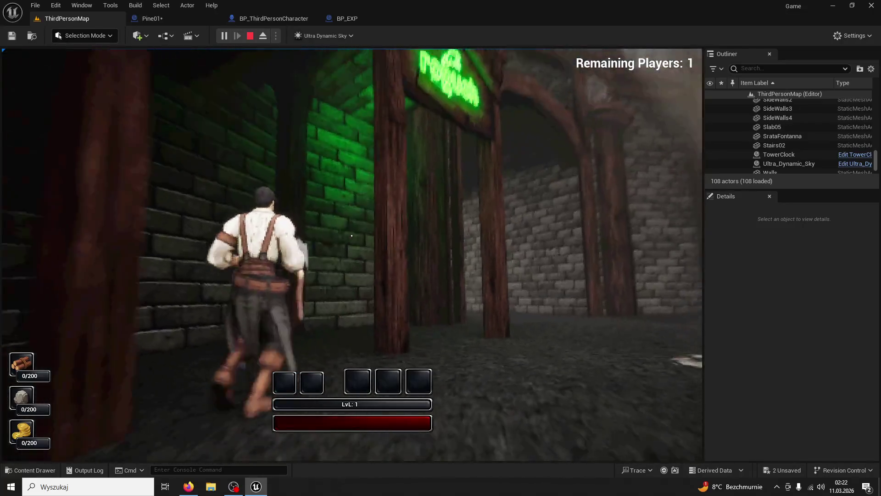
pyautogui.press('w')
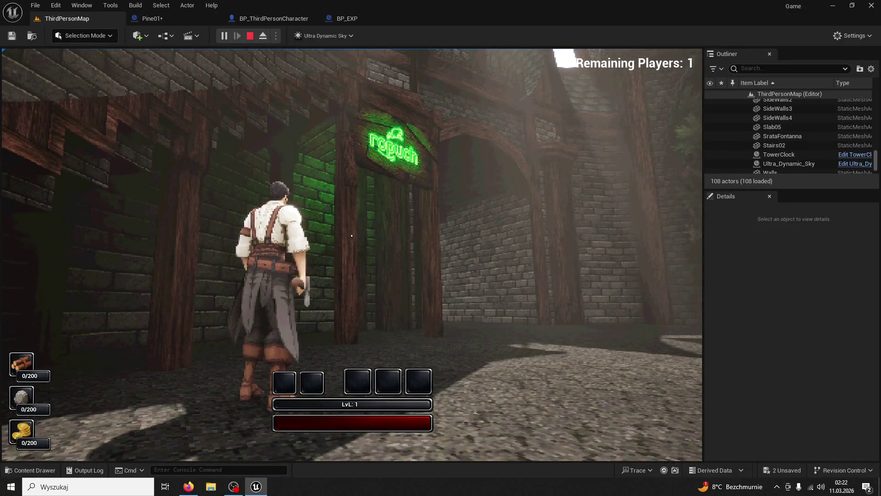
pyautogui.press('w')
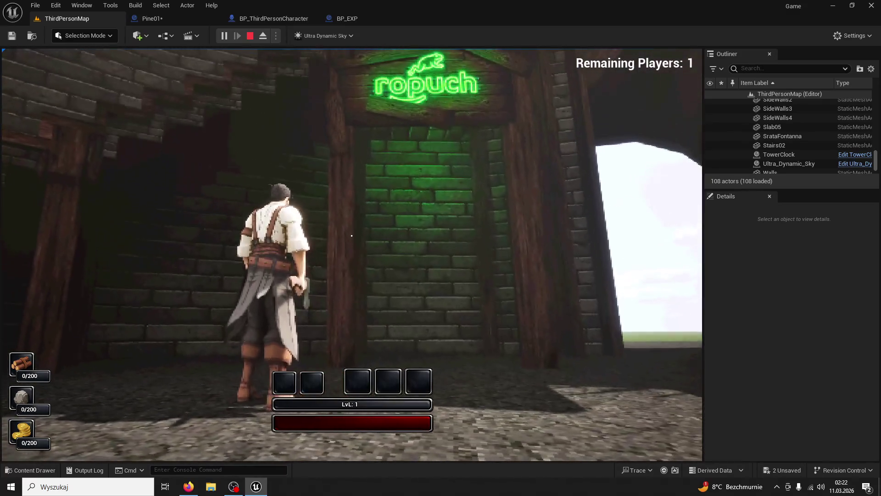
pyautogui.press('w')
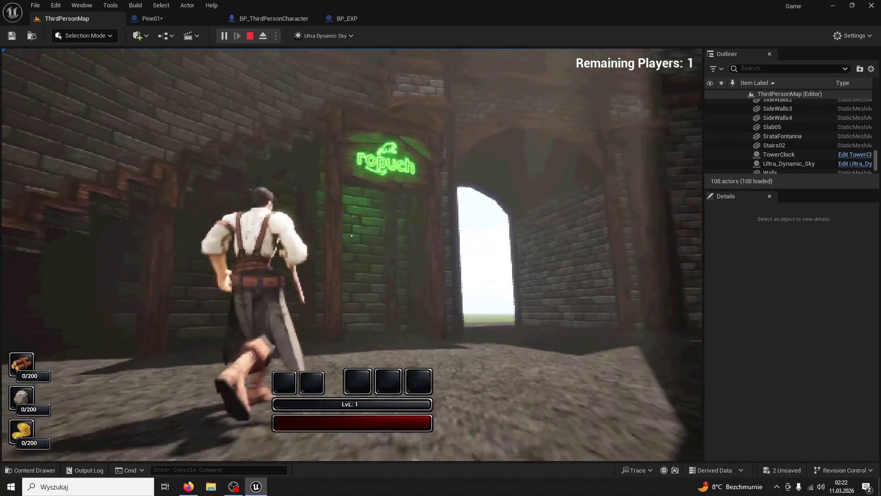
pyautogui.press('w')
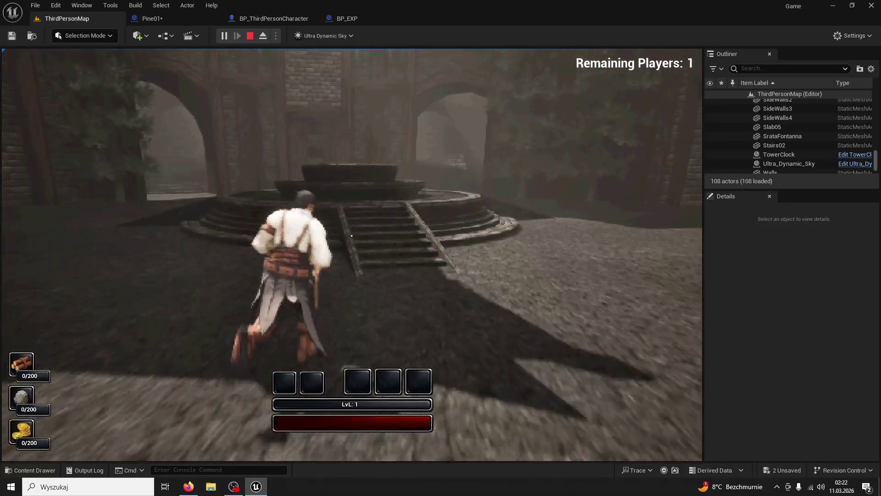
pyautogui.press('w')
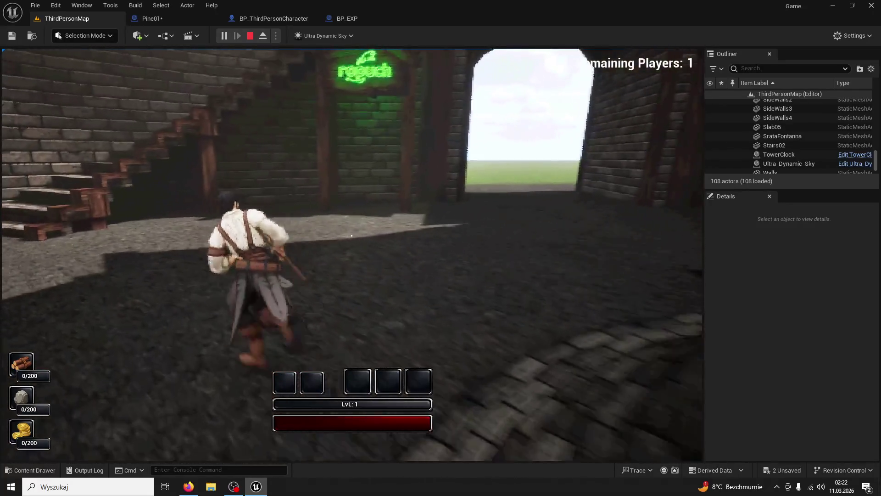
pyautogui.press('Escape')
pyautogui.click(172, 17)
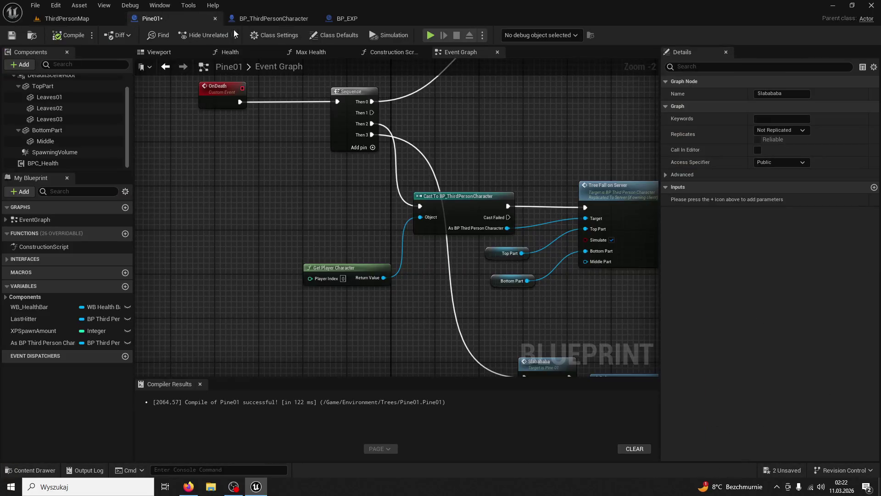
# Close the Pine01 and BP_EXP tabs and select CameraBoom in the character blueprint.
pyautogui.click(216, 18)
pyautogui.click(279, 18)
pyautogui.click(304, 19)
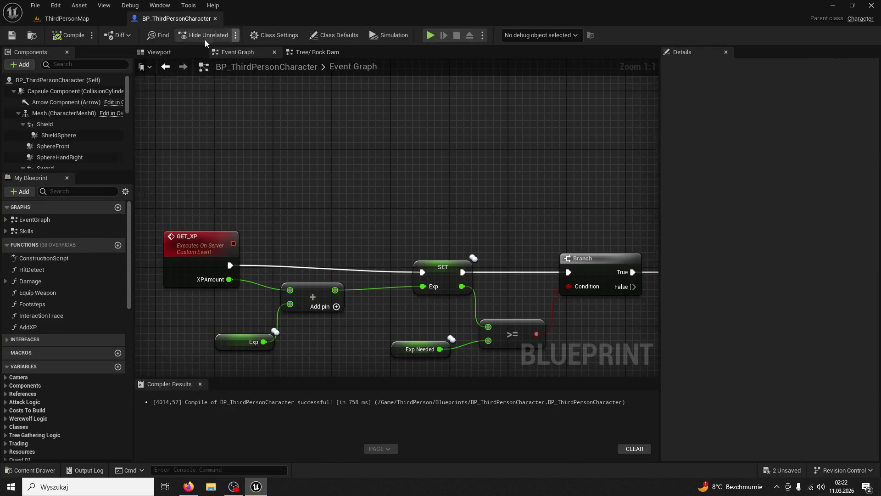
pyautogui.scroll(-5, 69, 111)
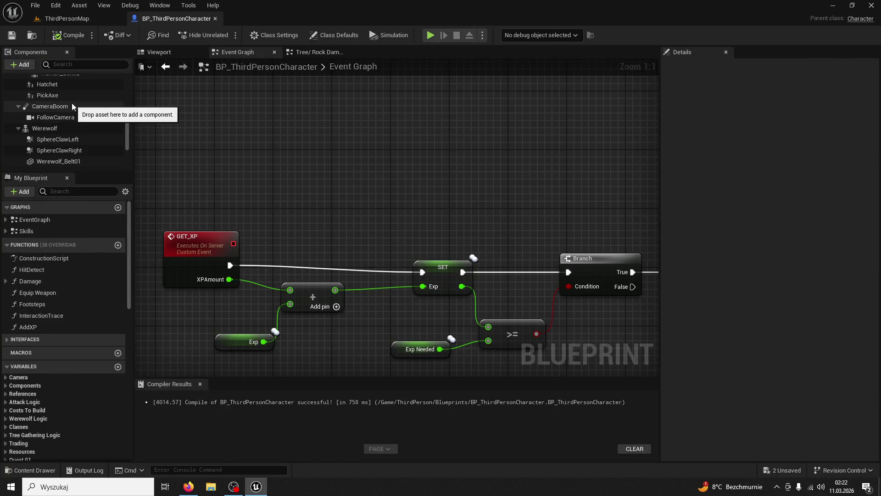
pyautogui.scroll(-3, 68, 105)
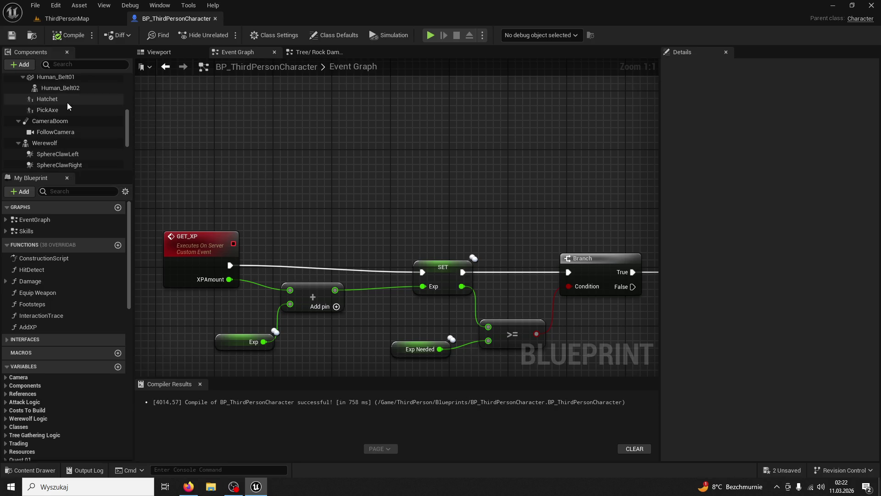
pyautogui.click(69, 123)
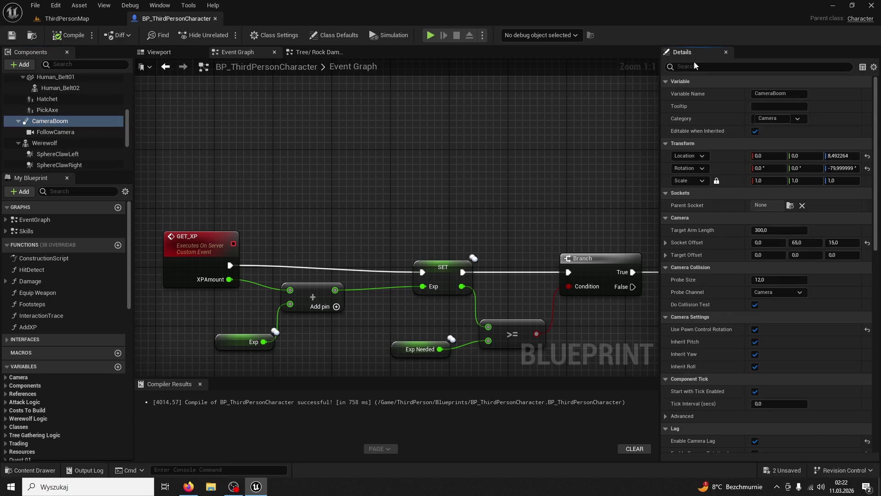
# Set CameraBoom's Camera Rotation Lag Speed to 5.0, save, and return to ThirdPersonMap.
pyautogui.write('lag')
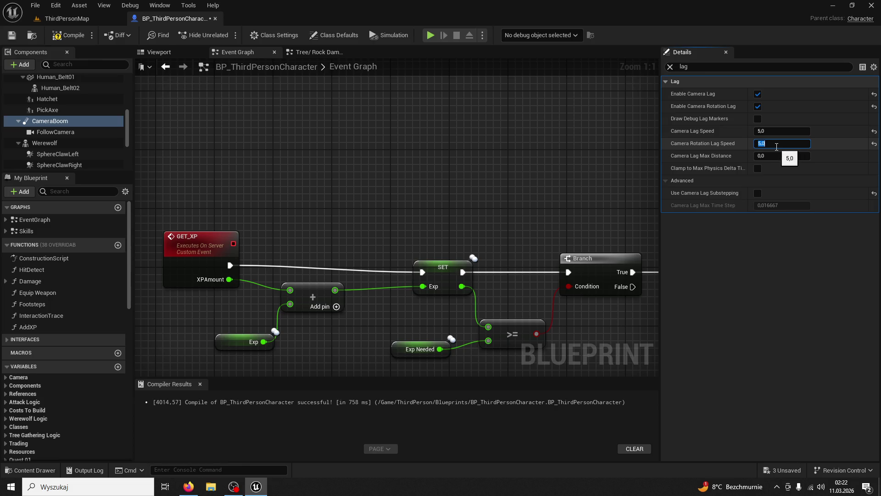
pyautogui.press('Return')
pyautogui.click(10, 37)
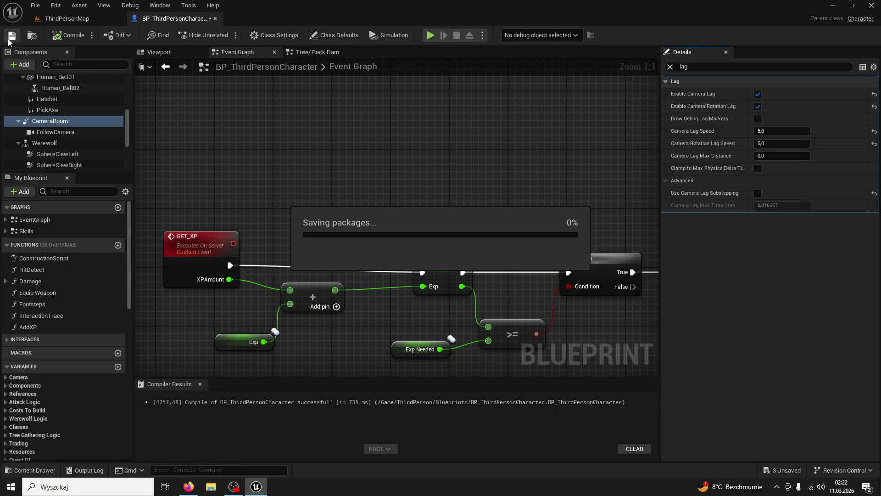
pyautogui.click(67, 18)
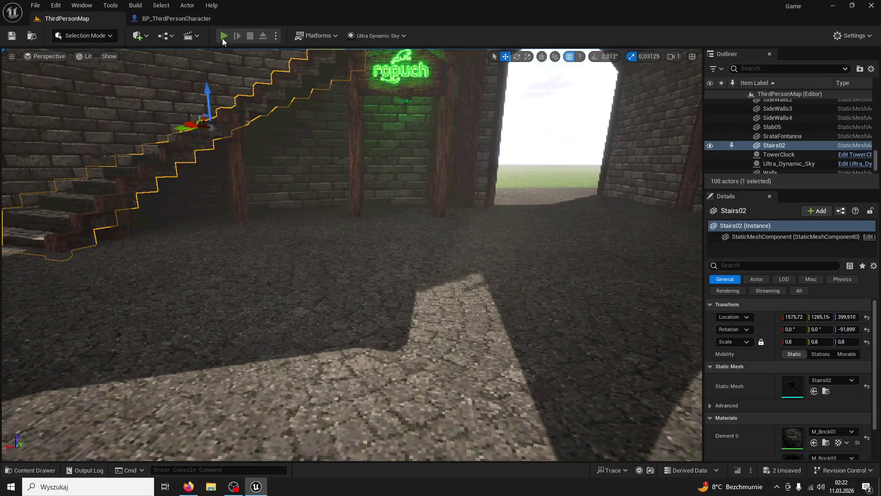
# Play-test the level, running the character around the circular stairs.
pyautogui.click(224, 36)
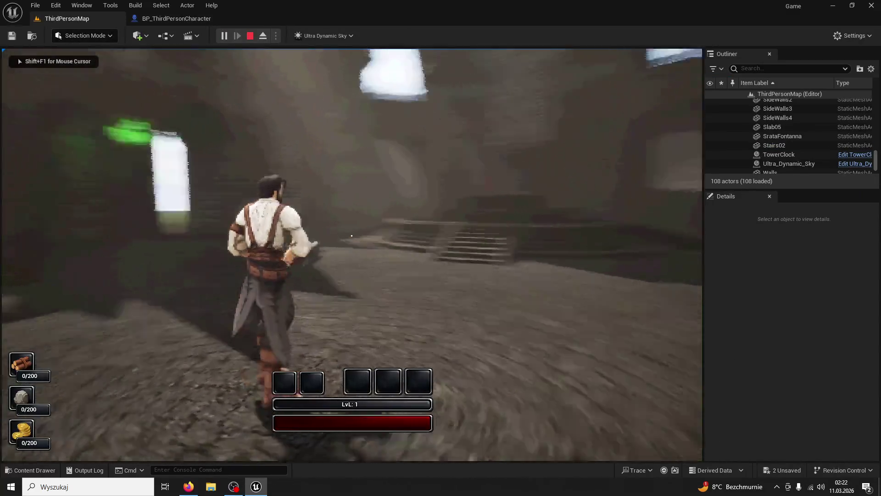
pyautogui.press('w')
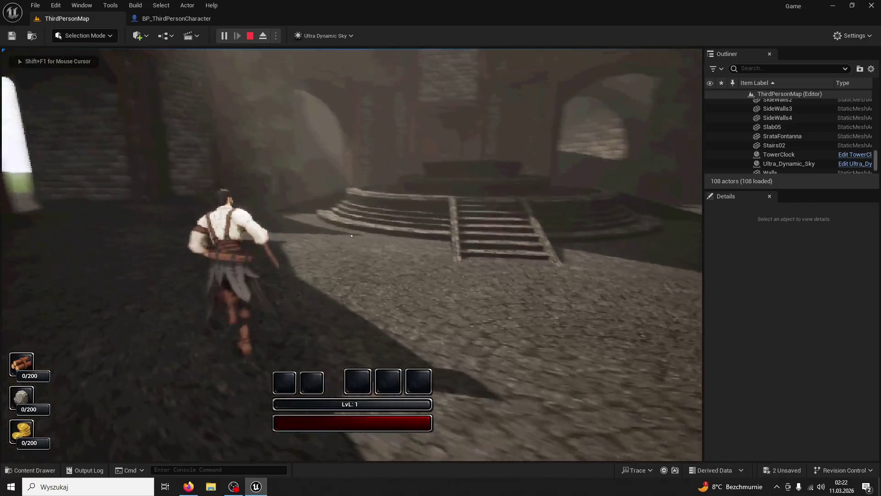
pyautogui.press('w')
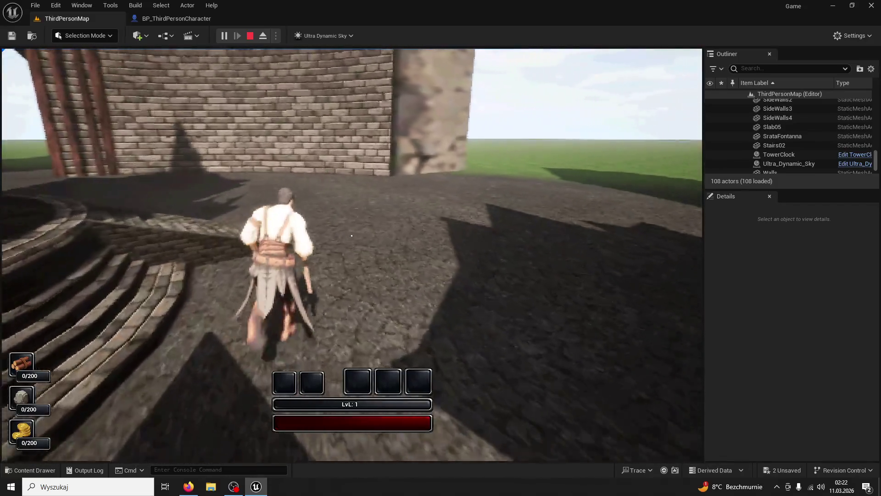
pyautogui.press('w')
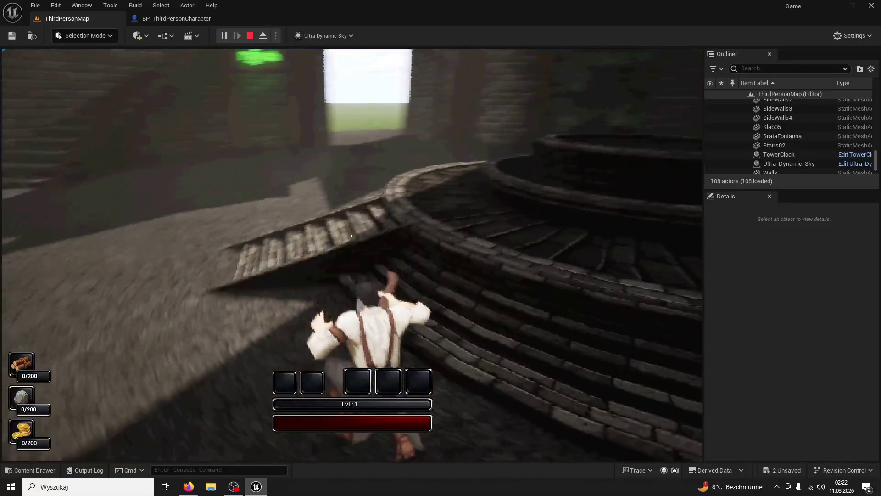
pyautogui.press('w')
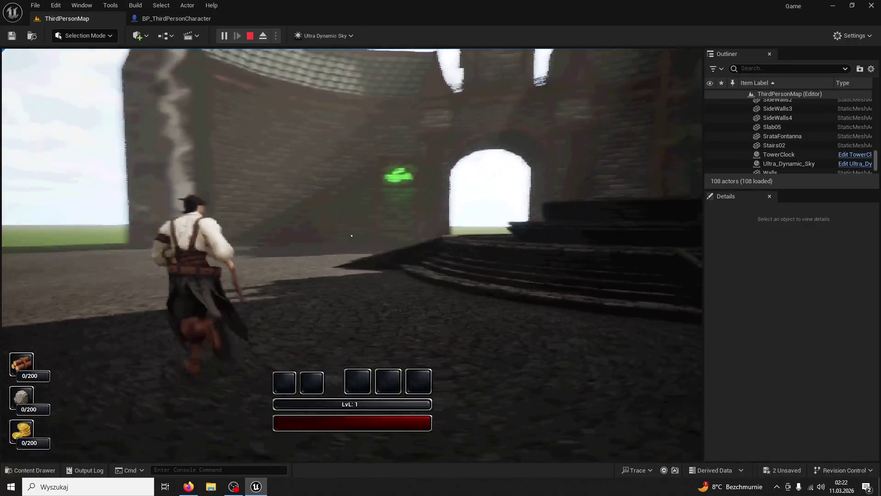
pyautogui.press('w')
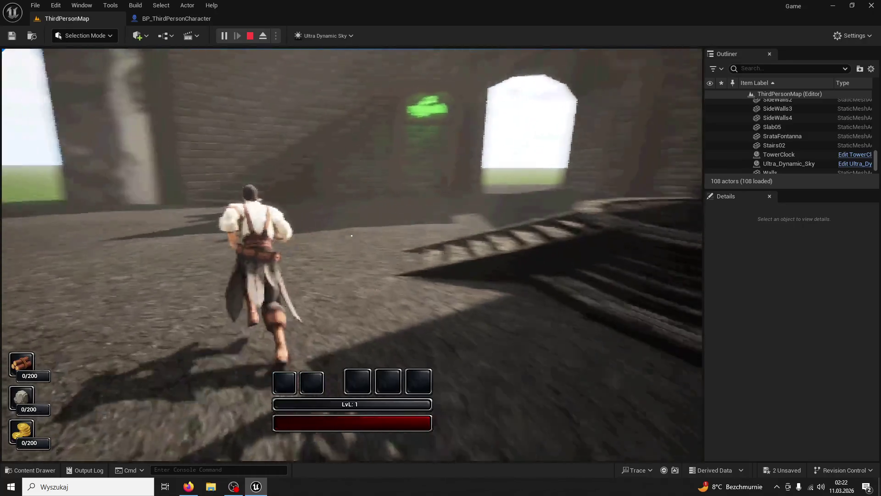
# Run up the stairs and across the courtyard past the fountain, then stop the play-test.
pyautogui.press('w')
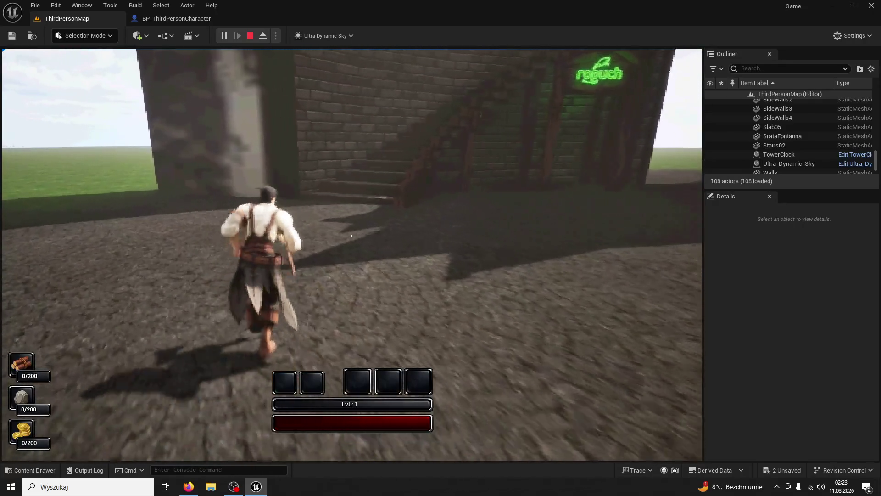
pyautogui.press('w')
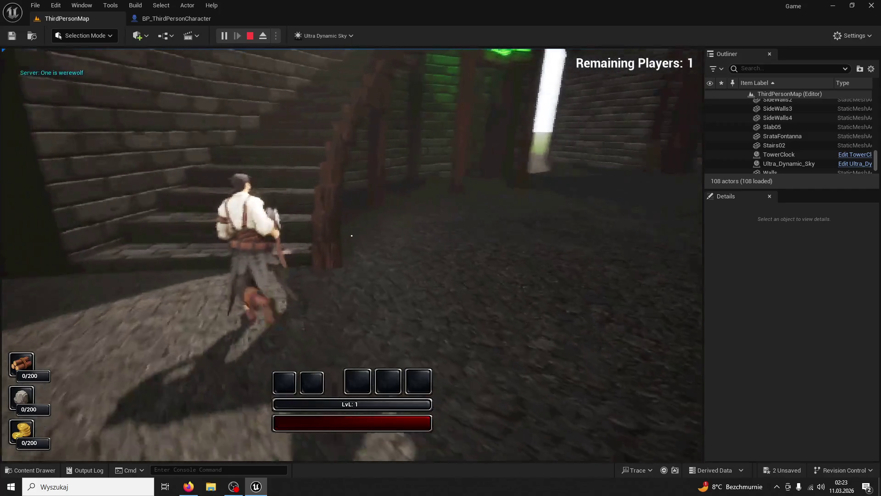
pyautogui.press('w')
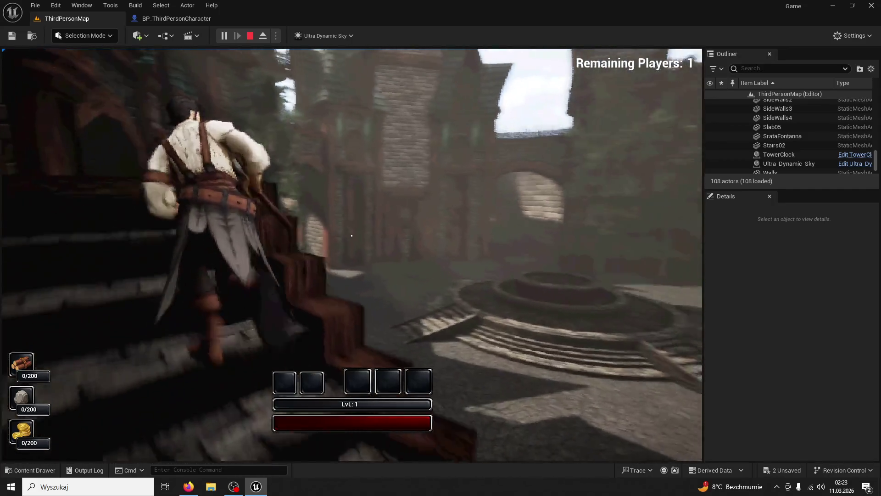
pyautogui.press('w')
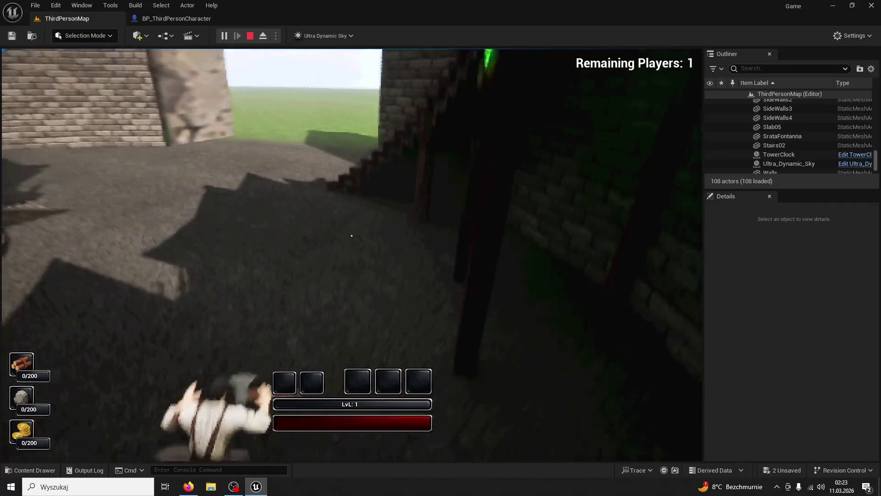
pyautogui.press('w')
pyautogui.press('Escape')
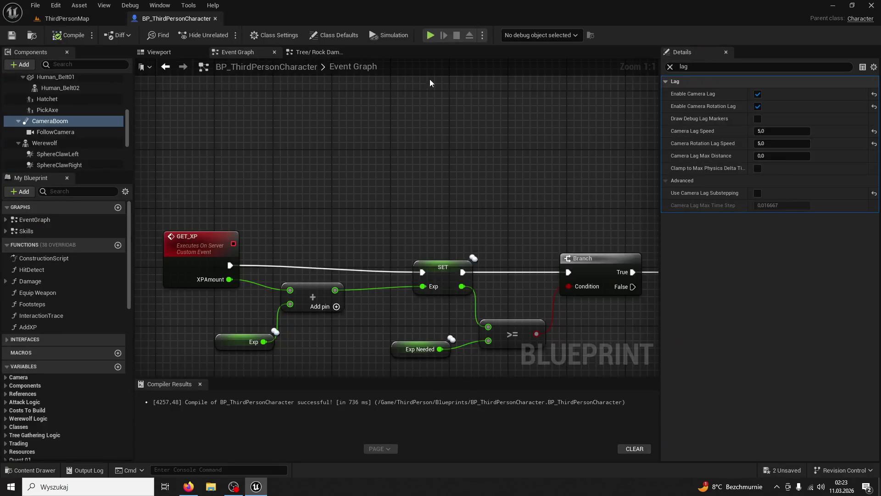
# Change CameraBoom's camera lag speed to 13.0 and start a new ThirdPersonMap play-test.
pyautogui.click(780, 133)
pyautogui.write('1')
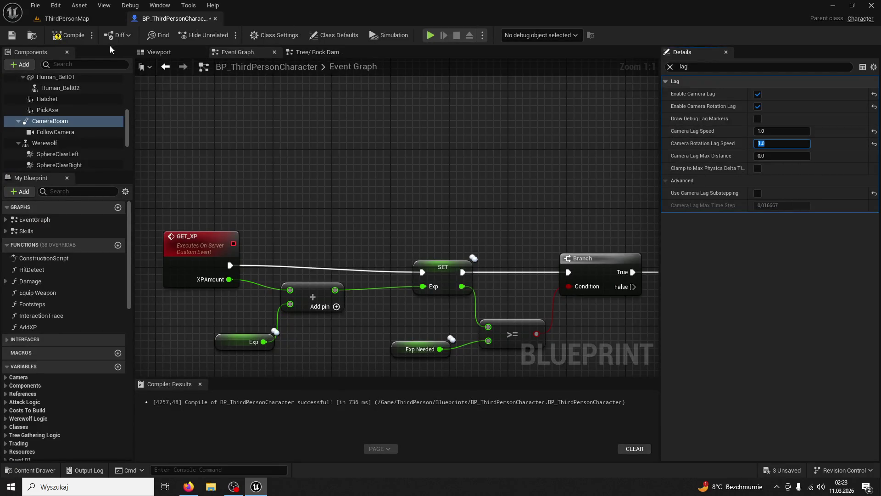
pyautogui.click(59, 20)
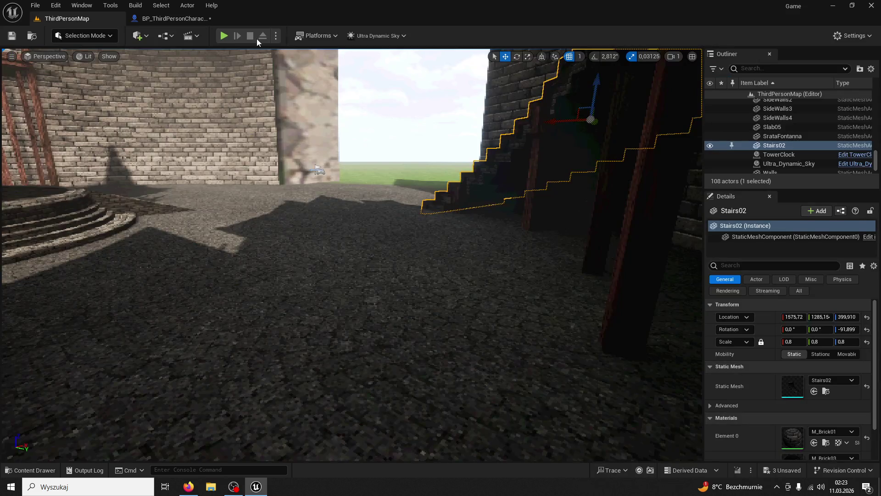
pyautogui.click(227, 33)
# Run around the fountain stairs, jump toward the wall, and climb to the grassy hilltop.
pyautogui.press('w')
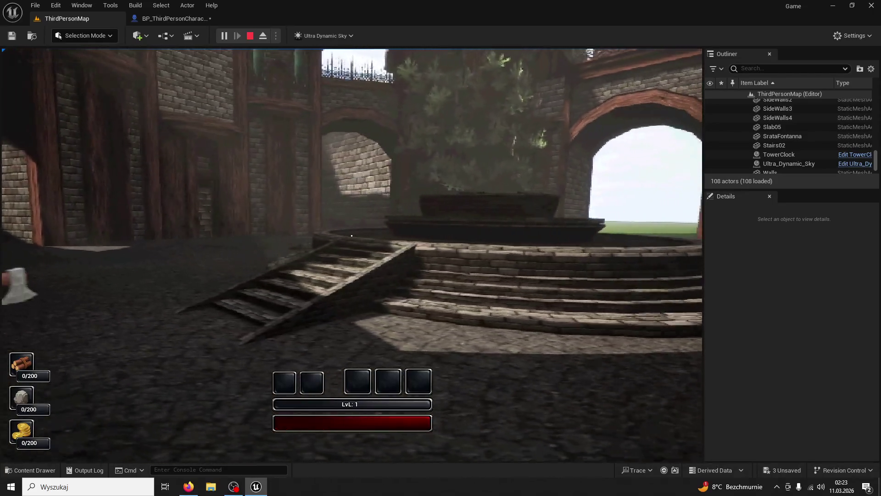
pyautogui.press('w')
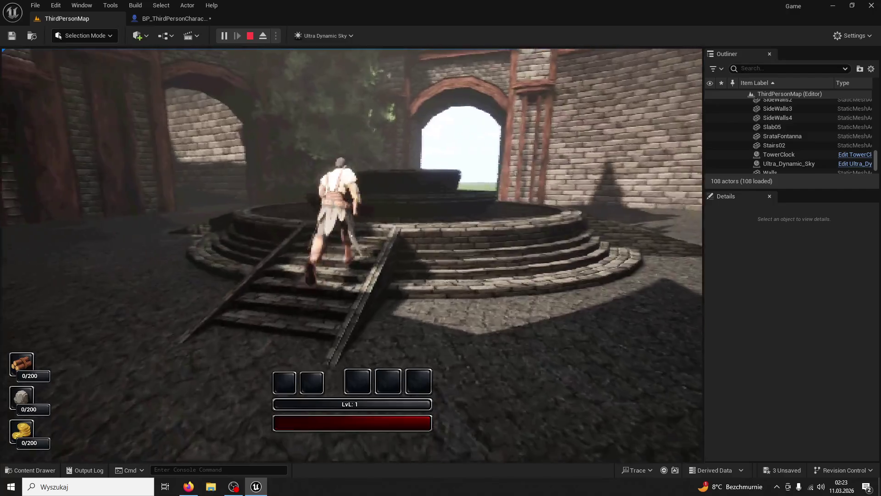
pyautogui.press('space')
pyautogui.press('w')
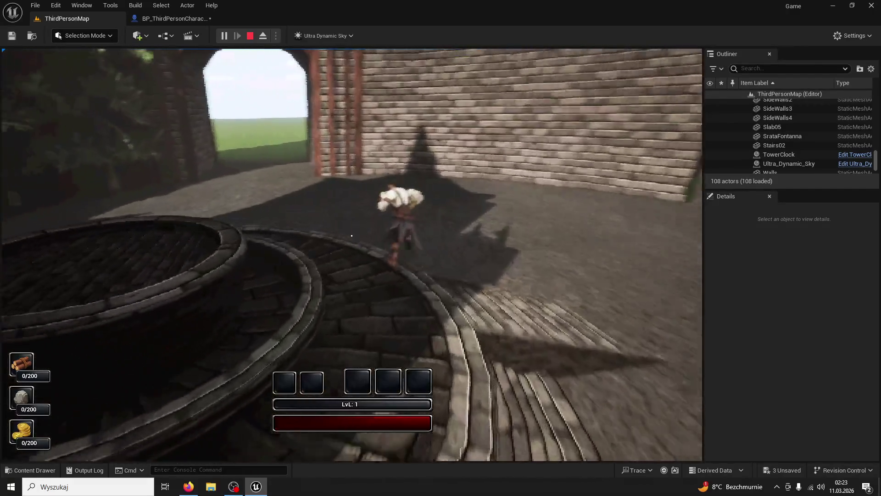
pyautogui.press('w')
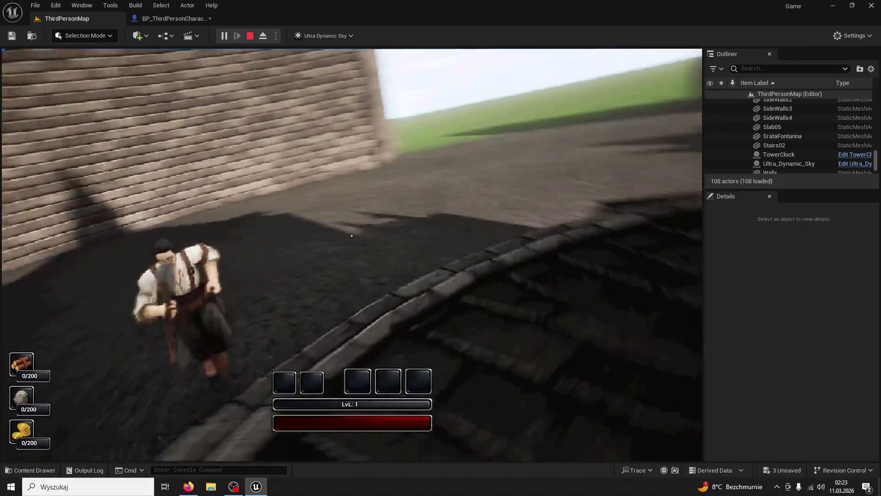
pyautogui.press('w')
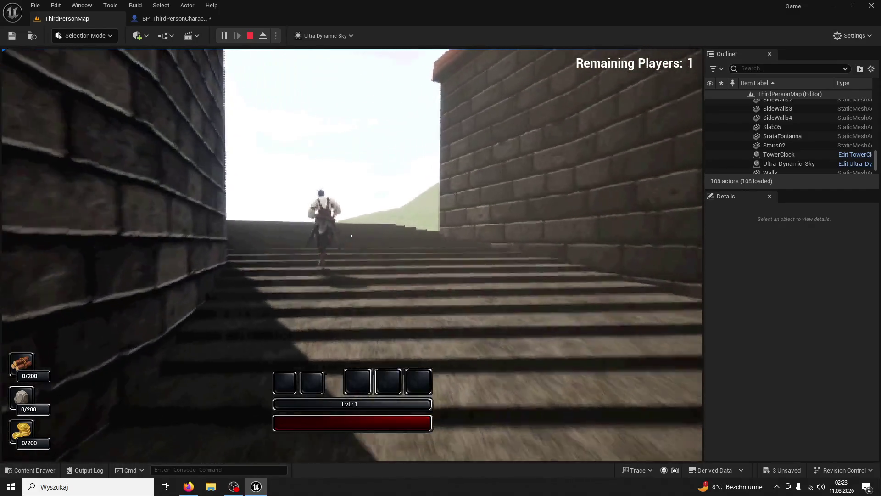
pyautogui.press('w')
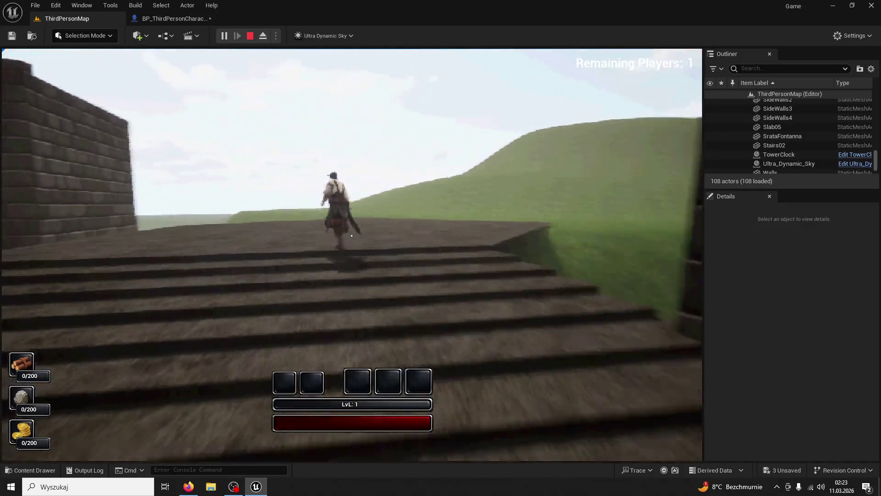
pyautogui.press('d')
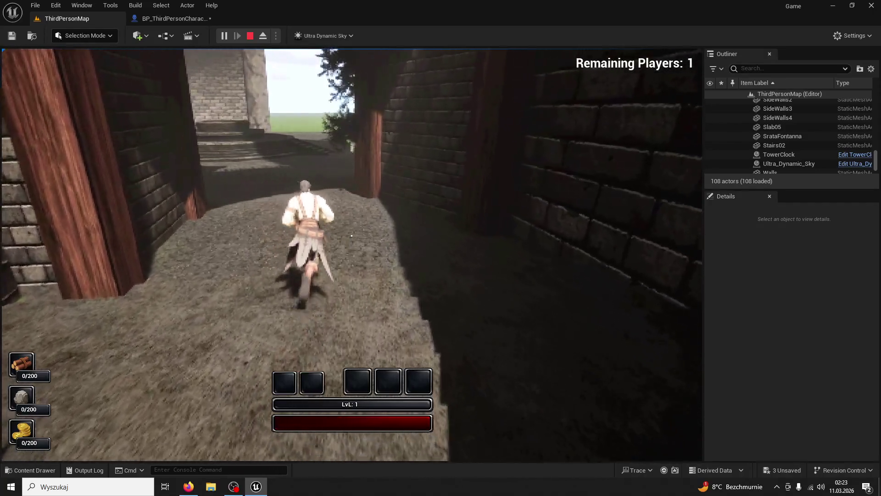
# Run out of the alley, climb the wooden stairs, drop into the courtyard, then stop and return to the character blueprint.
pyautogui.press('w')
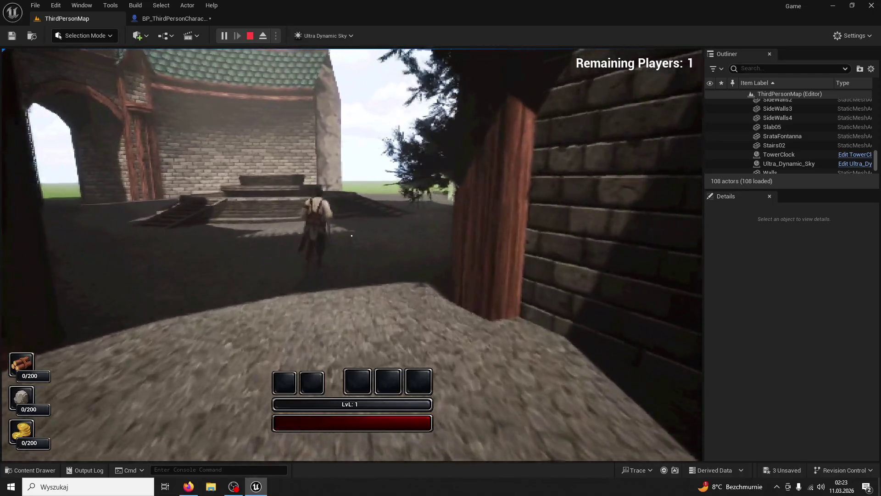
pyautogui.press('w')
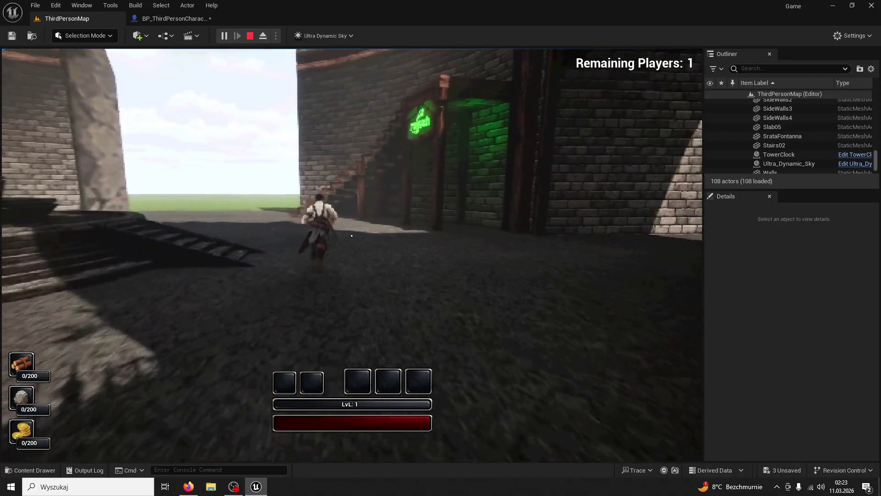
pyautogui.press('w')
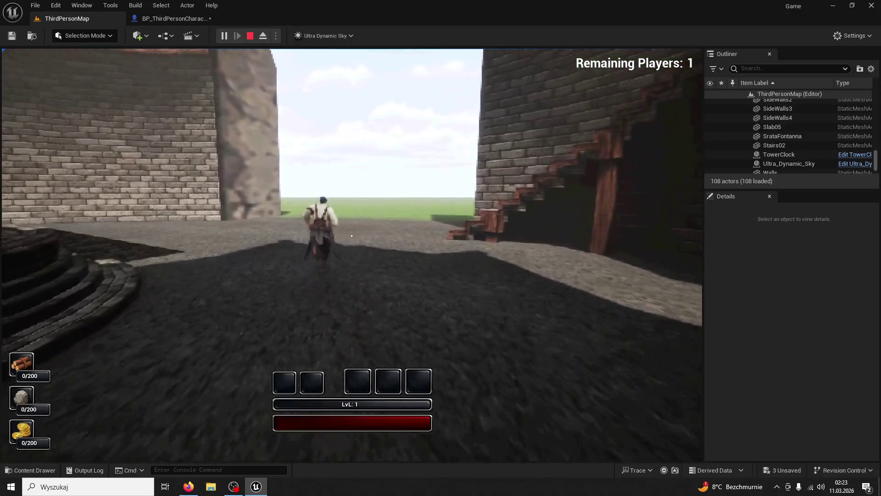
pyautogui.press('w')
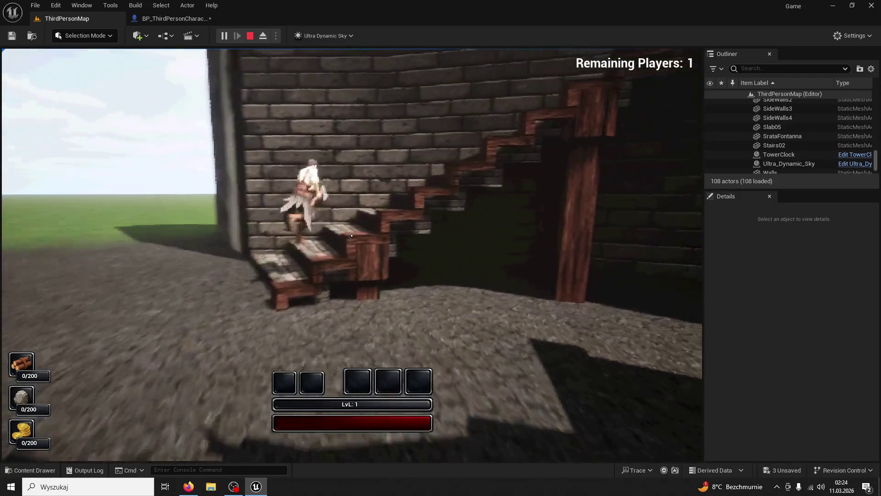
pyautogui.press('w')
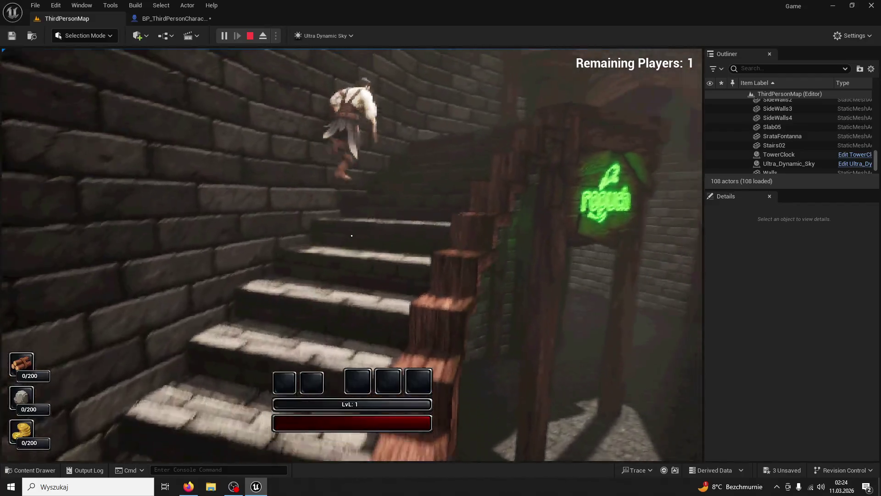
pyautogui.press('w')
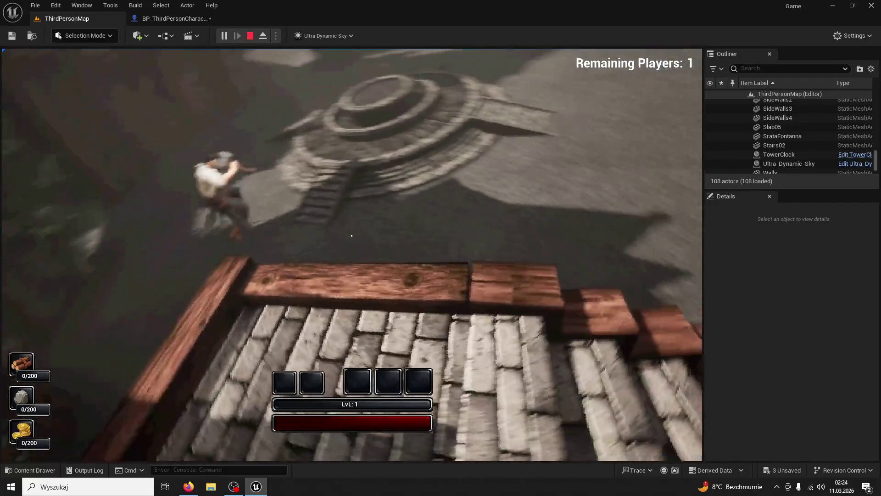
pyautogui.press('w')
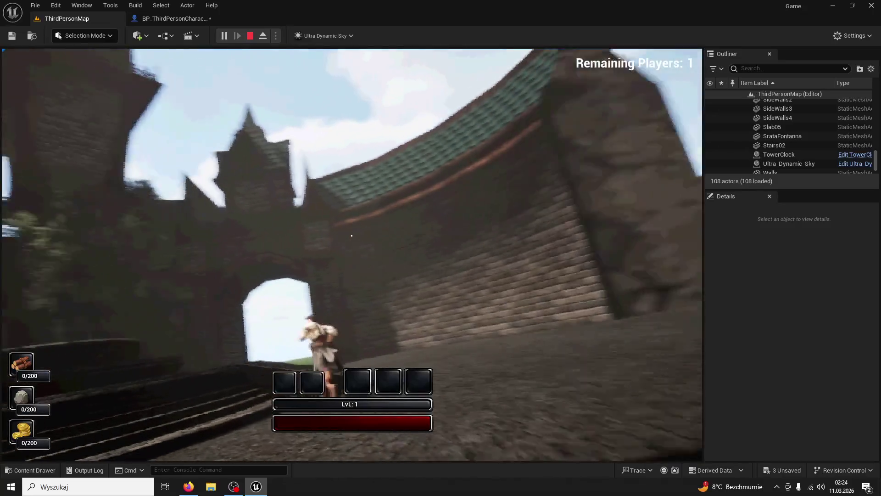
pyautogui.press('Escape')
pyautogui.click(172, 18)
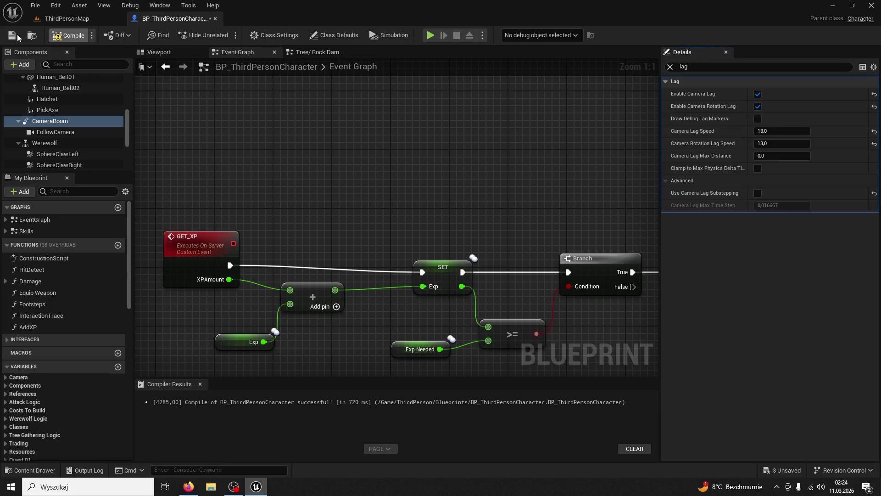
# Switch to ThirdPersonMap and play-test, running up the fountain stairs through the archway area.
pyautogui.click(71, 18)
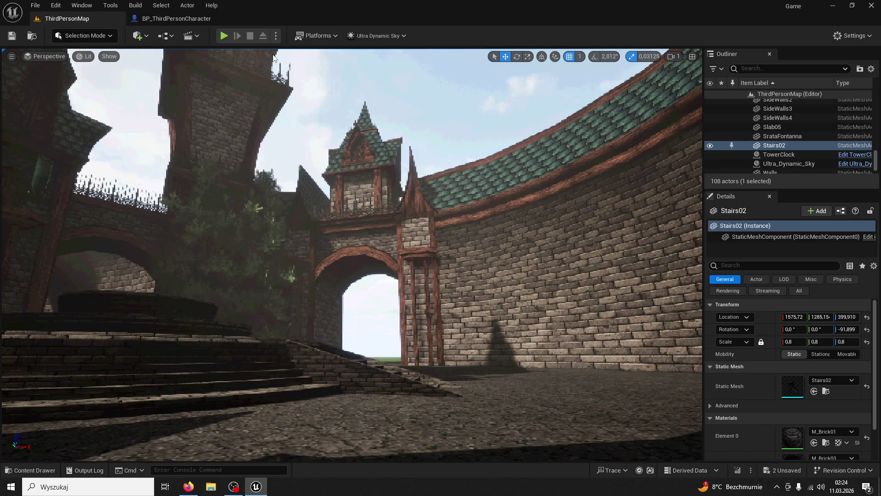
pyautogui.hotkey('alt', 'p')
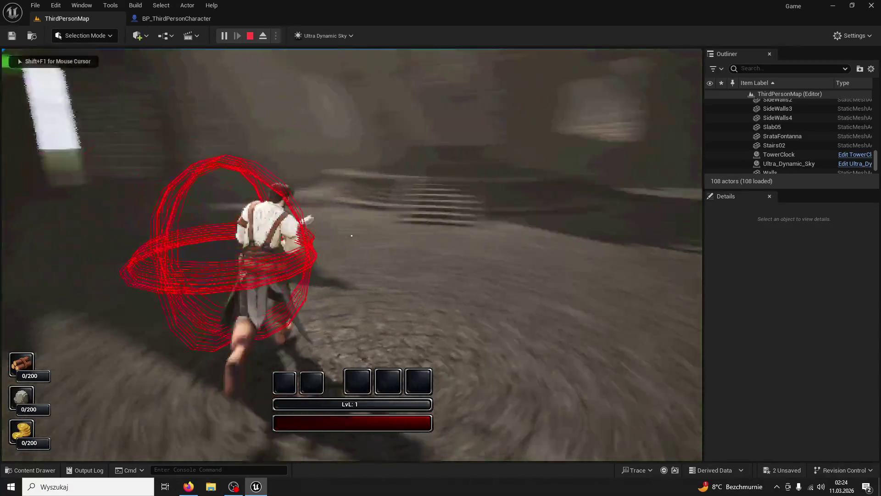
pyautogui.press('w')
pyautogui.press('super')
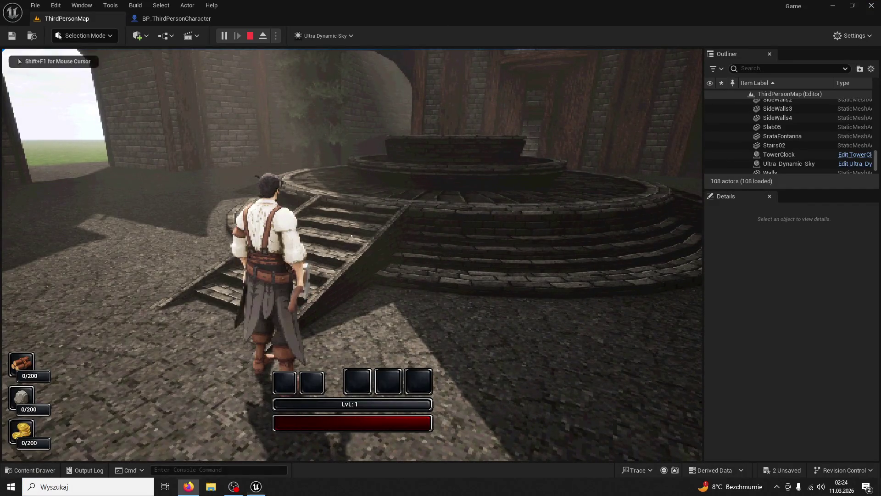
pyautogui.press('w')
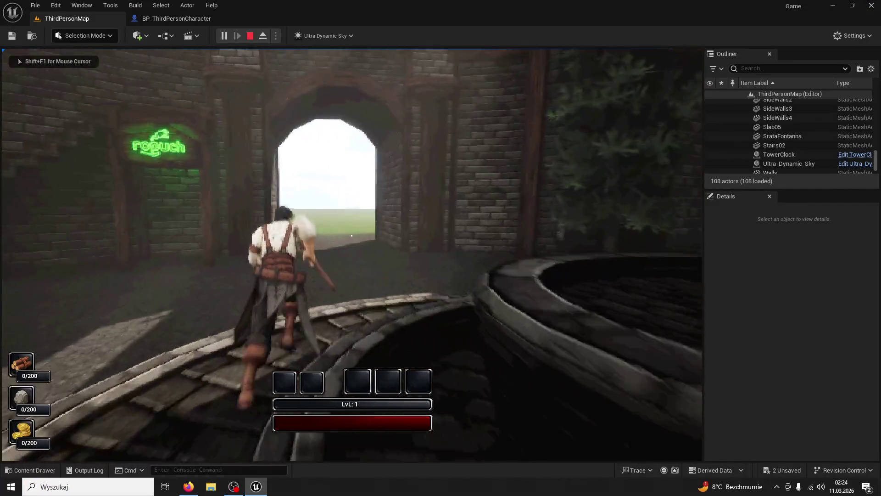
pyautogui.press('w')
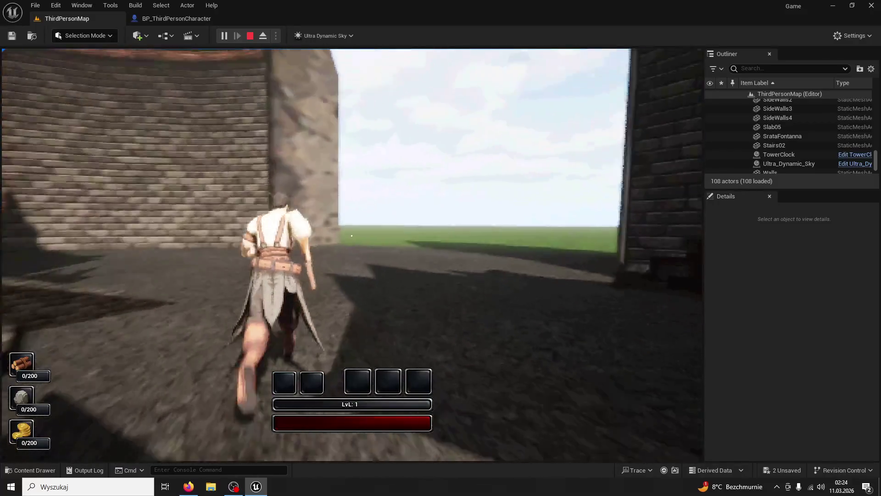
pyautogui.press('super')
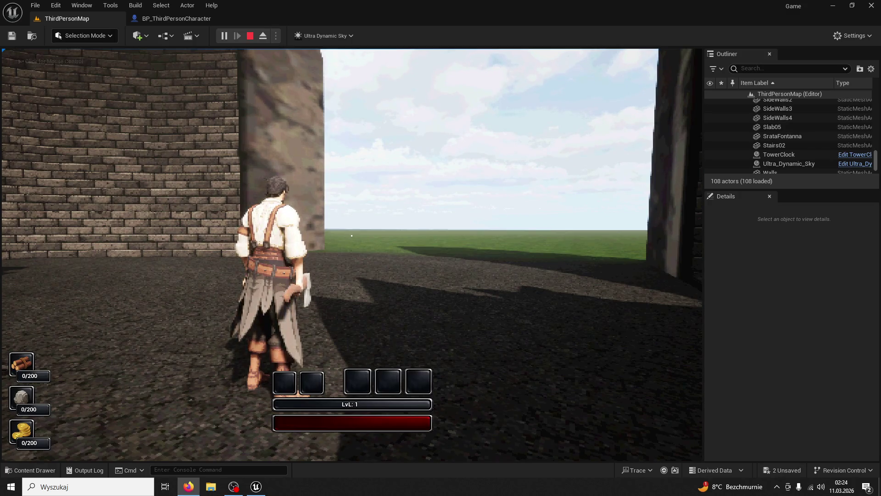
# Circle the fountain and climb the stone stairs onto the plaza, then end the session.
pyautogui.press('w')
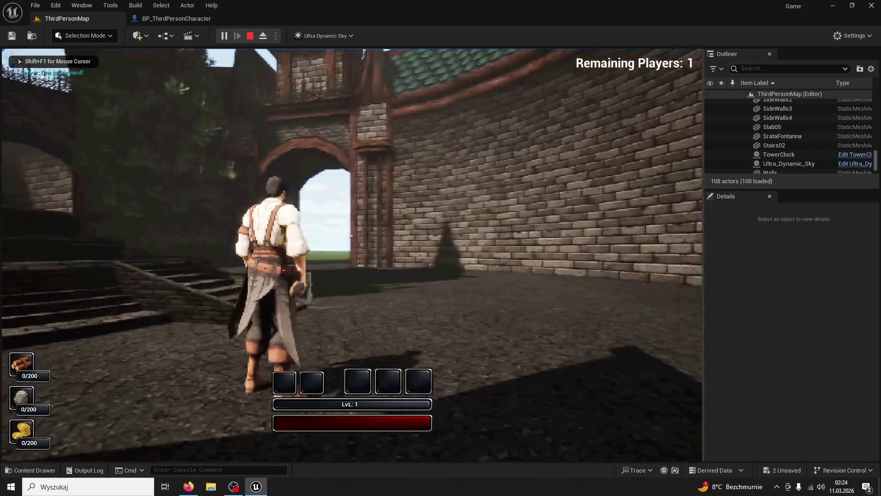
pyautogui.press('w')
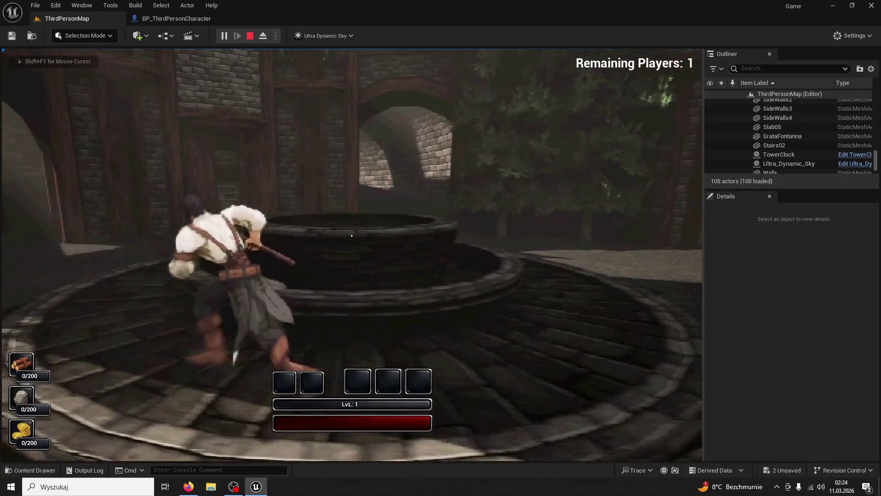
pyautogui.press('w')
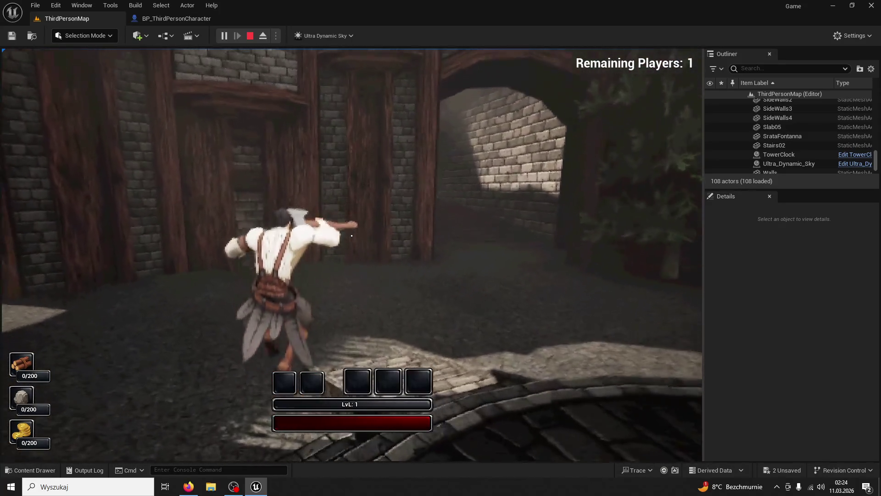
pyautogui.press('w')
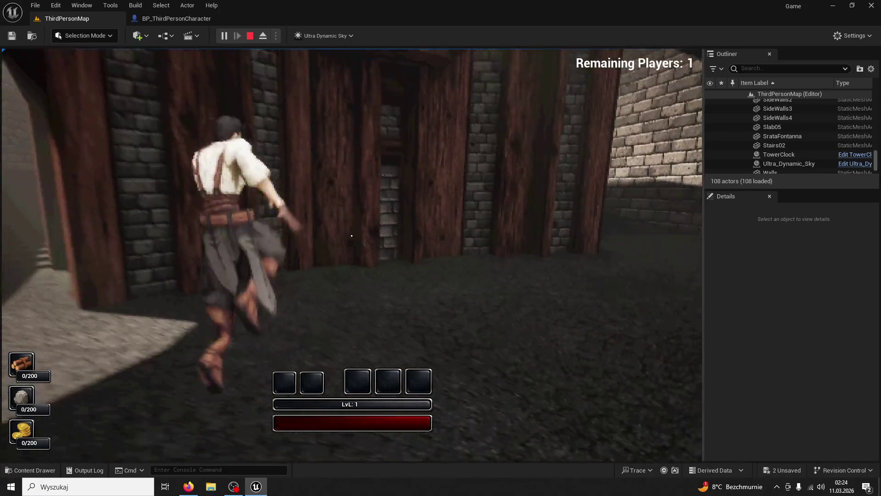
pyautogui.press('w')
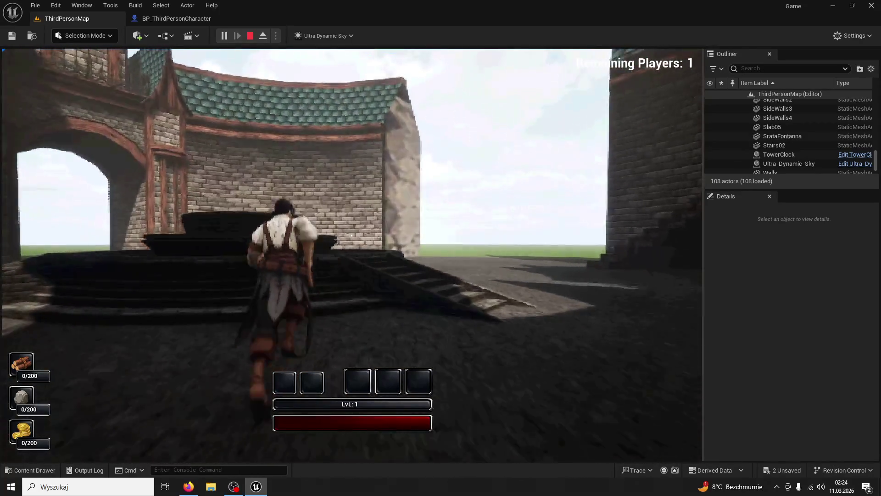
pyautogui.press('w')
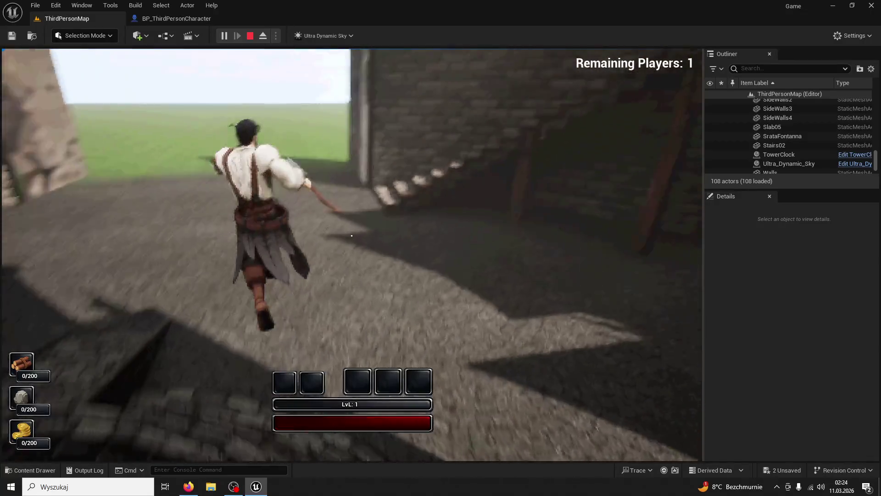
pyautogui.press('w')
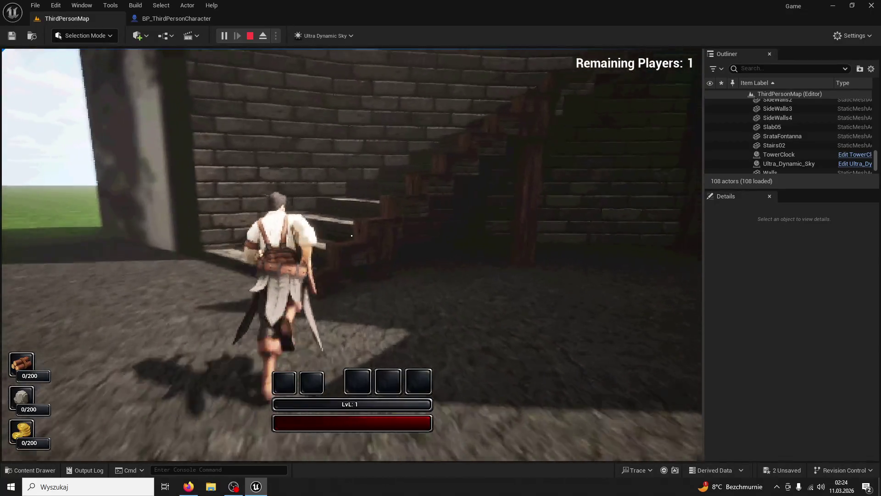
pyautogui.press('w')
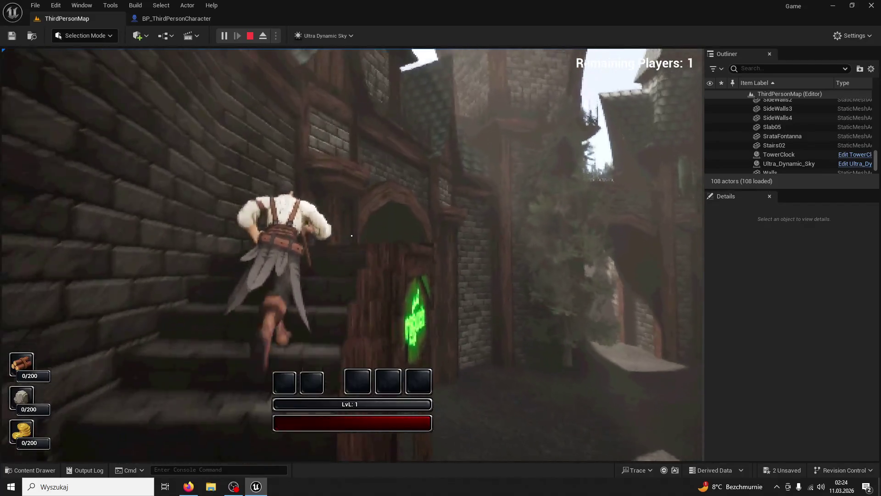
pyautogui.press('w')
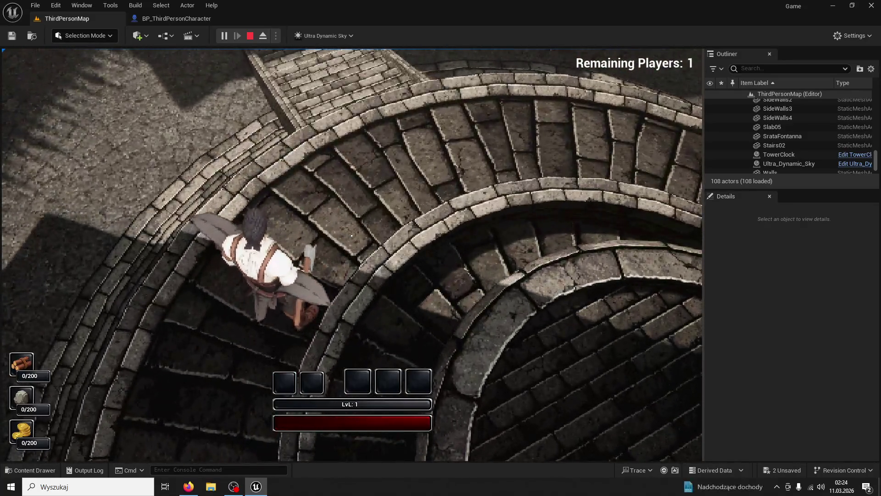
pyautogui.press('Escape')
pyautogui.click(321, 220)
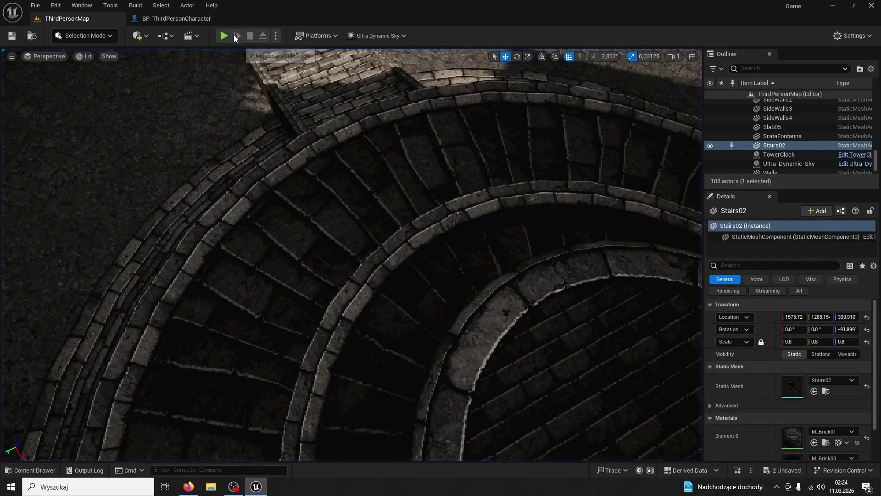
# Start another play-test, running up the fountain steps into the next courtyard before stopping.
pyautogui.click(229, 34)
pyautogui.press('w')
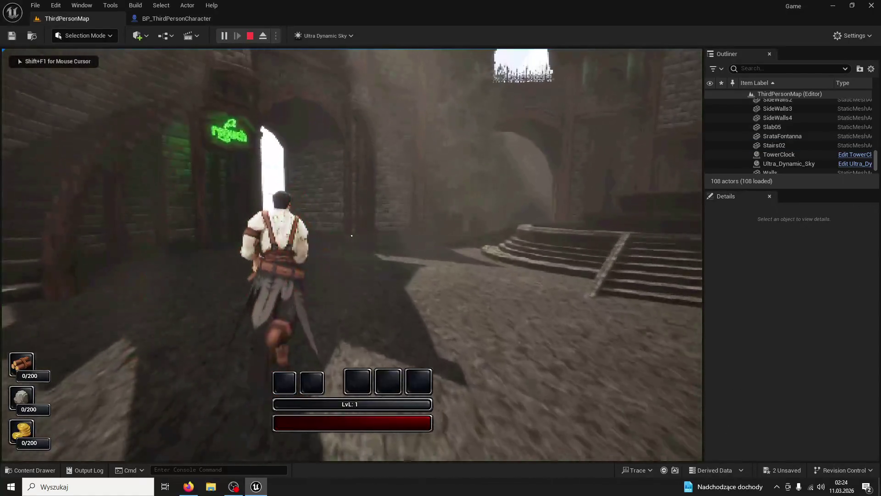
pyautogui.press('w')
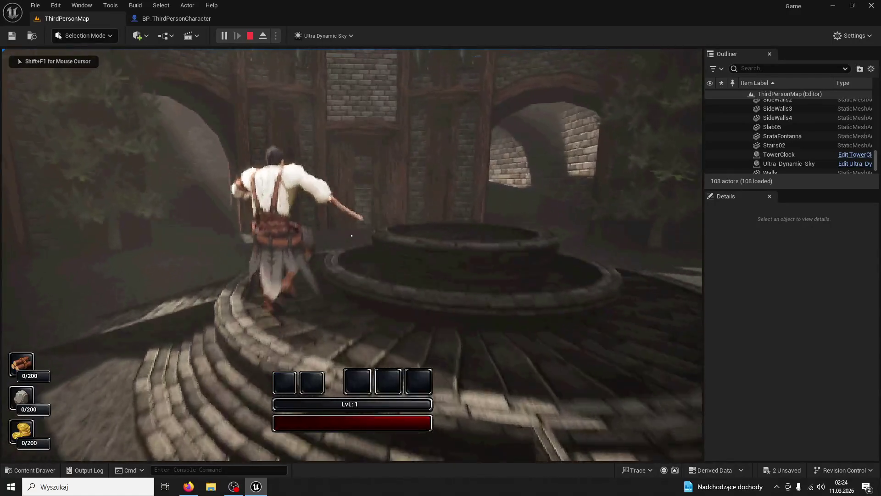
pyautogui.press('w')
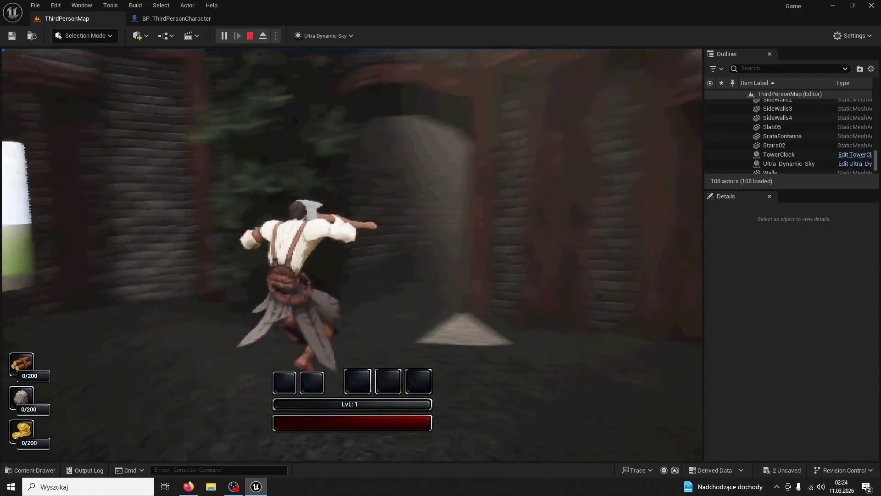
pyautogui.press('Escape')
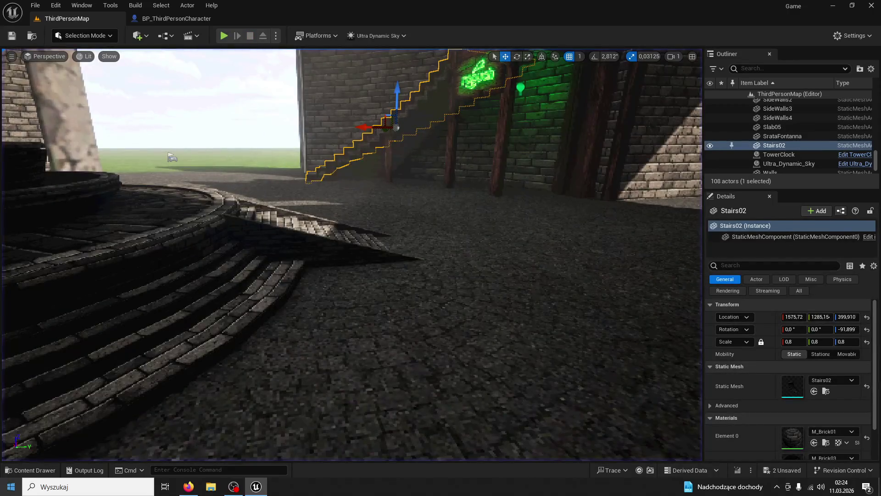
# Search the Content folder for 'belt' and open the BeltClothing skeletal mesh in its editor.
pyautogui.click(47, 466)
pyautogui.click(50, 223)
pyautogui.write('belt')
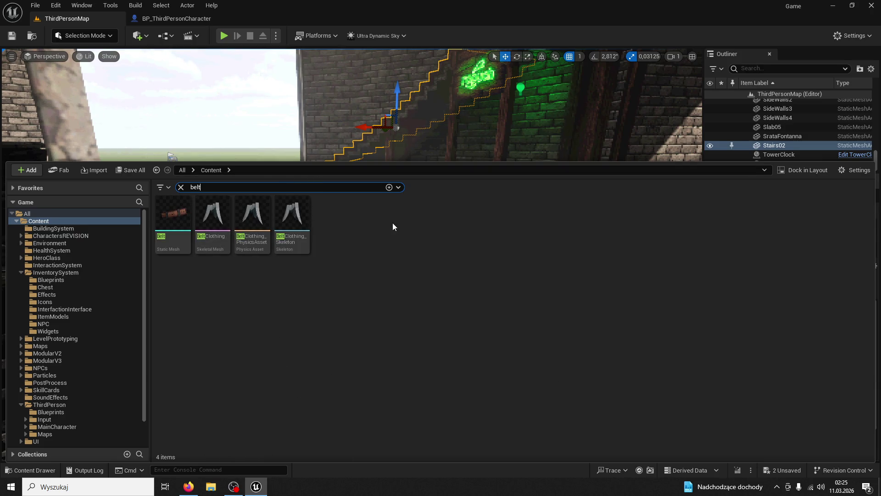
pyautogui.moveTo(212, 213); pyautogui.dragTo(361, 201)
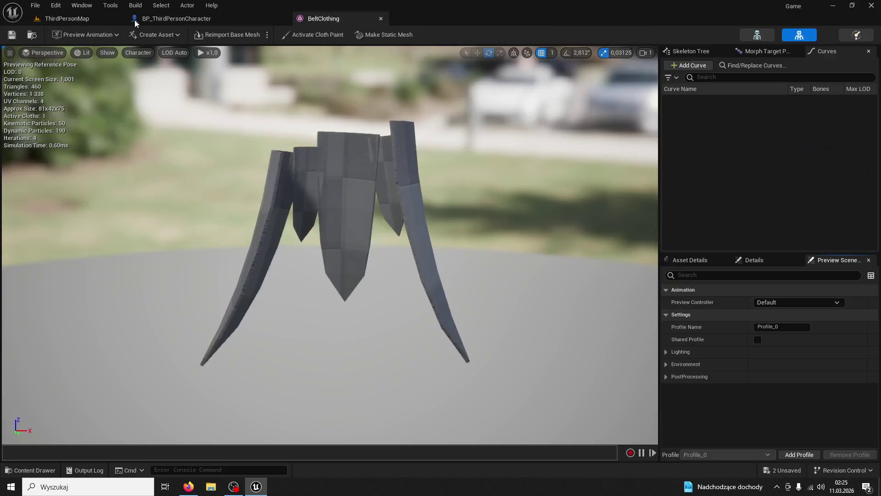
pyautogui.click(134, 20)
pyautogui.click(243, 22)
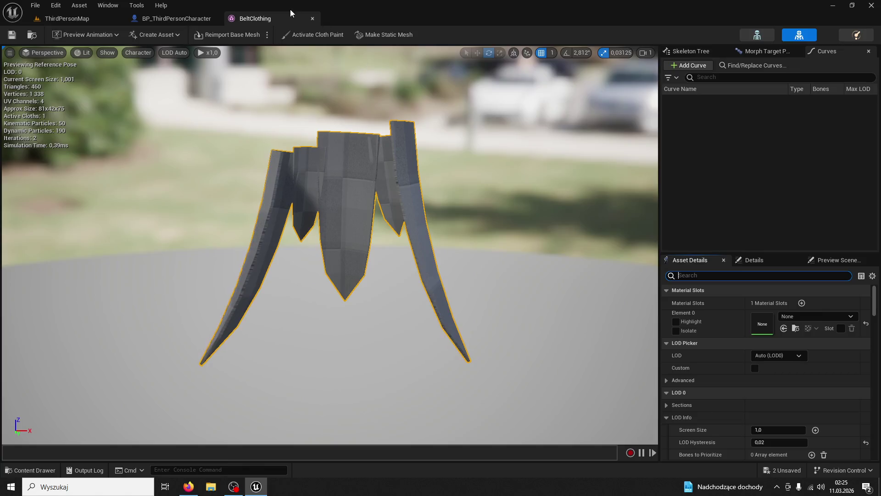
# Close the BeltClothing mesh editor, recheck the belt assets in the Content Drawer, then dismiss it.
pyautogui.click(312, 19)
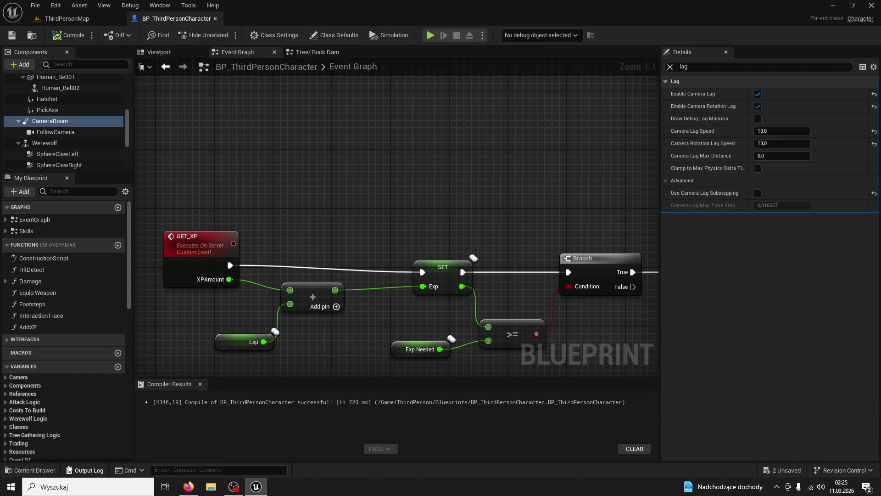
pyautogui.click(34, 470)
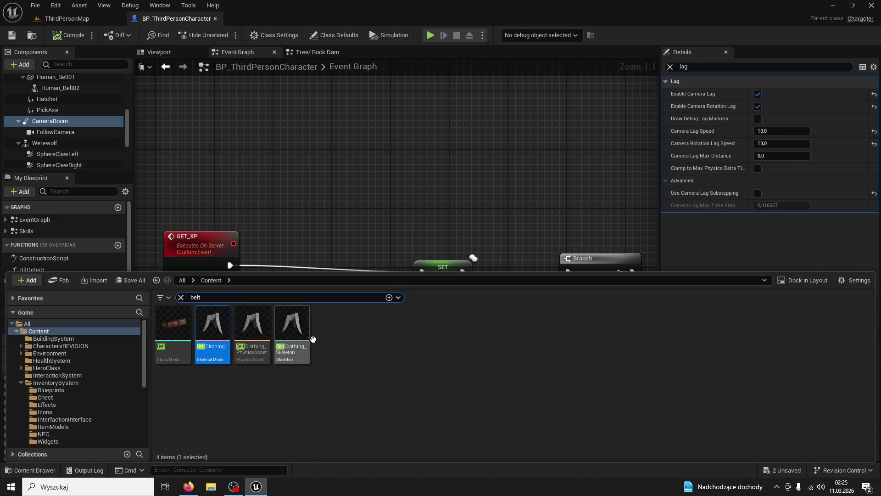
pyautogui.moveTo(302, 330)
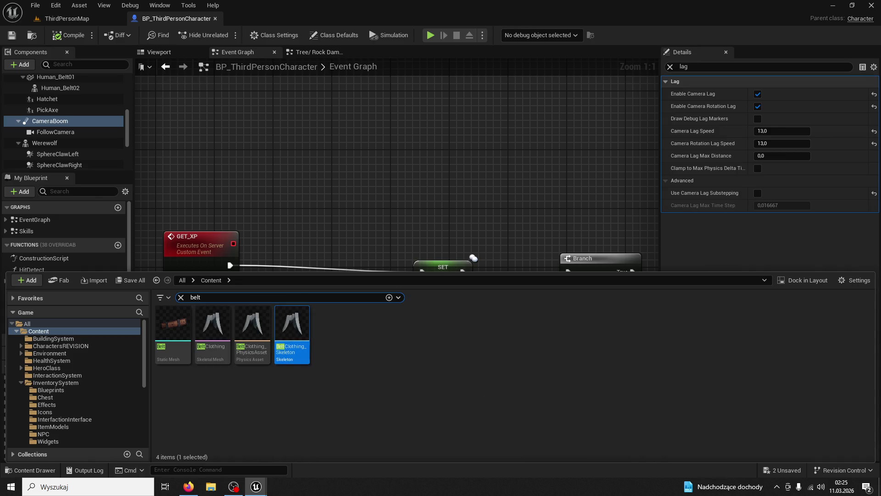
pyautogui.hotkey('ctrl', 'space')
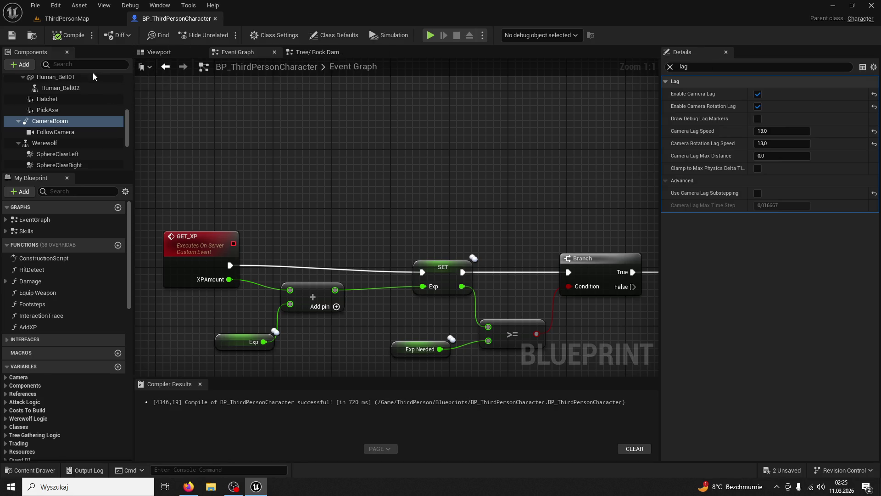
# Select the Human_Belt02 component and filter its Details panel to collision properties.
pyautogui.click(175, 54)
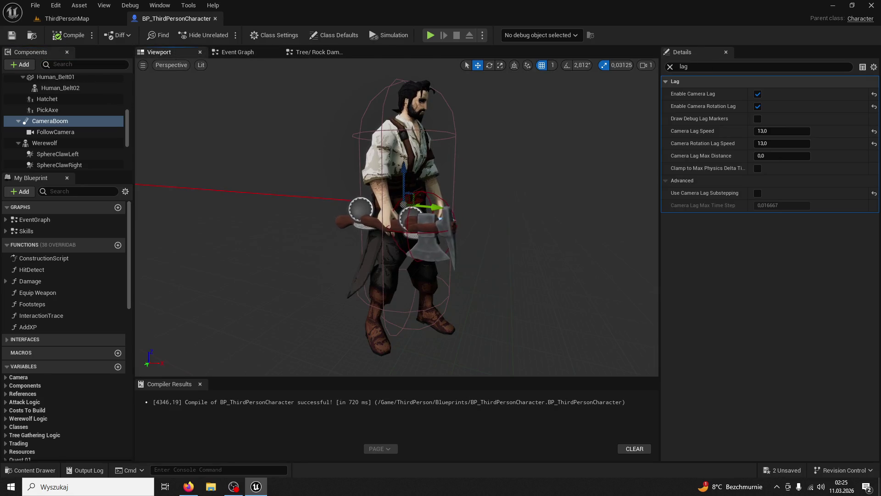
pyautogui.click(461, 202)
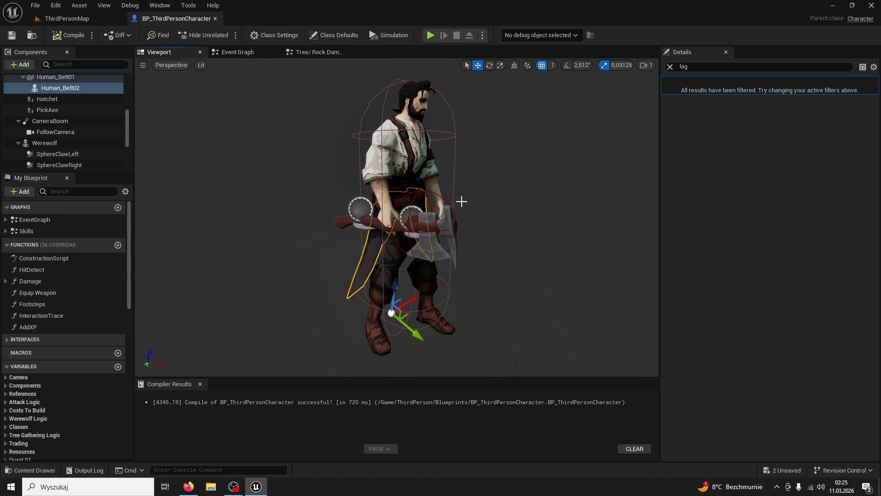
pyautogui.click(670, 67)
pyautogui.click(700, 72)
pyautogui.write('colli')
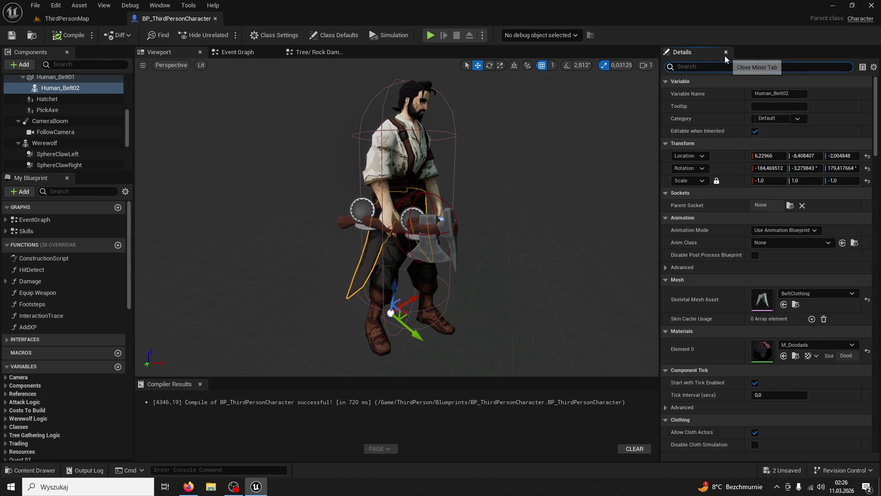
pyautogui.write('sion')
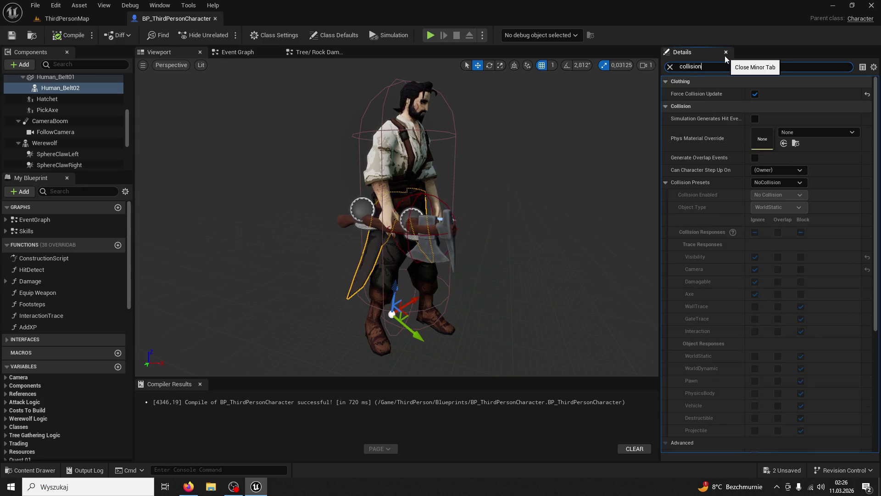
pyautogui.hotkey('ctrl', 'a')
pyautogui.write('simu')
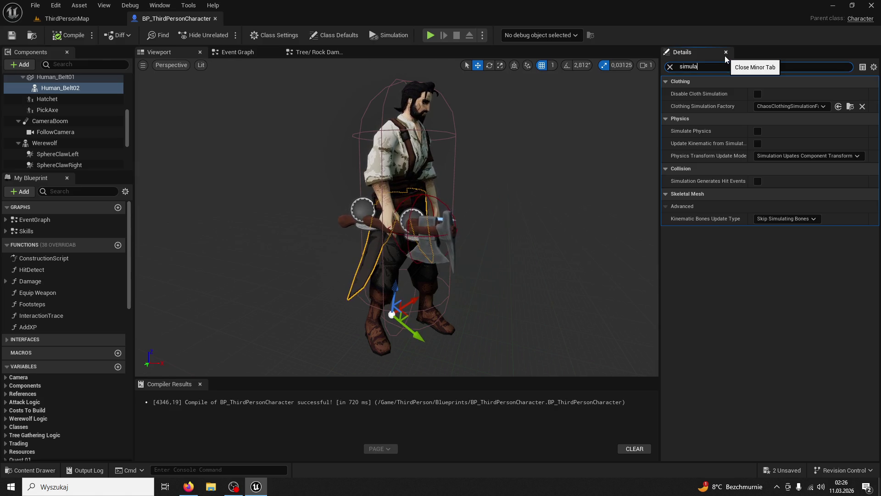
pyautogui.hotkey('ctrl', 'a')
pyautogui.write('collision')
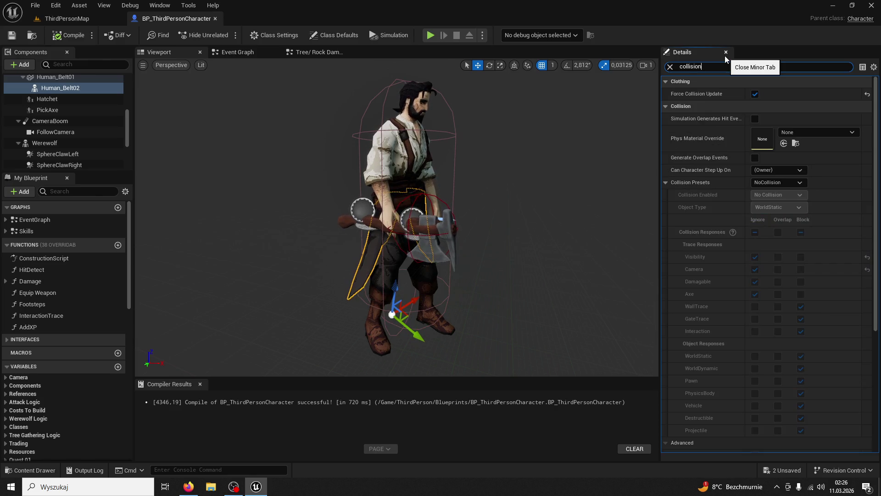
# Switch Human_Belt02's Collision Presets to Custom, then start a play-test.
pyautogui.click(766, 183)
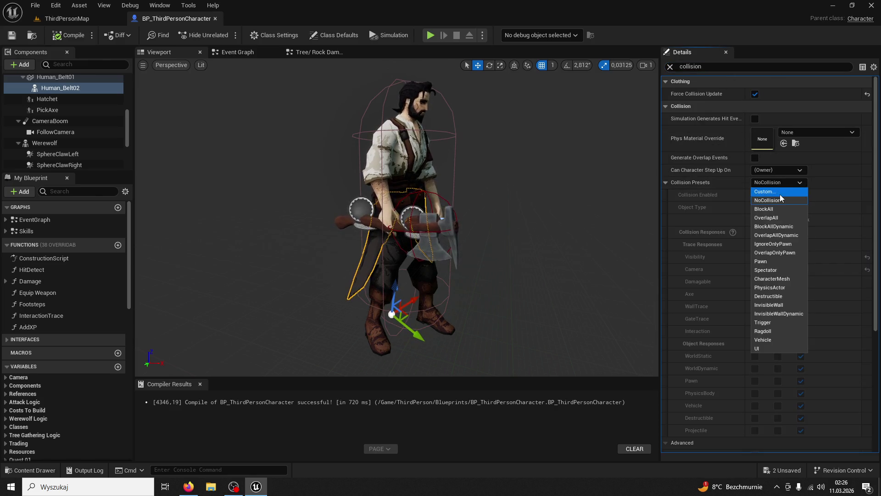
pyautogui.click(780, 194)
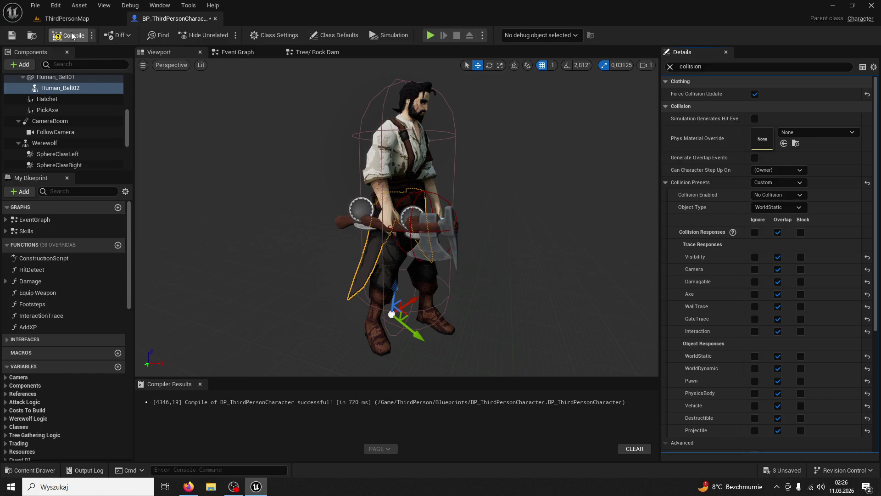
pyautogui.hotkey('alt', 'p')
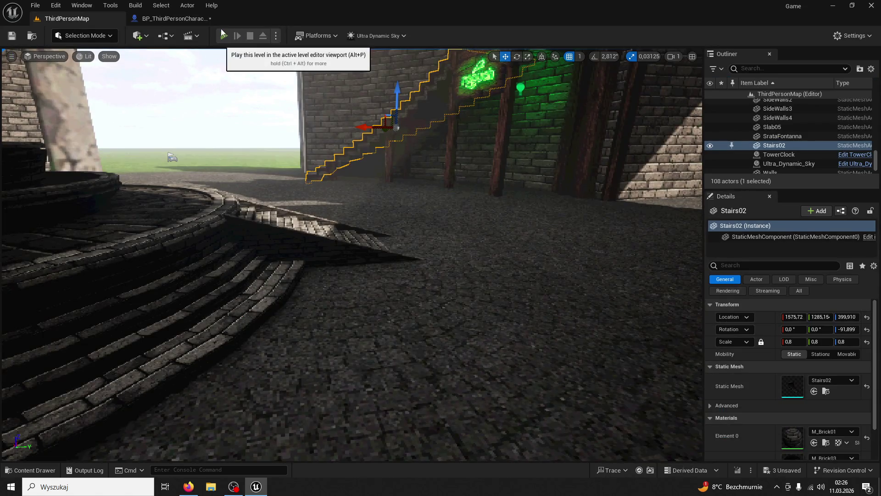
# Run the character over the fountain steps, through the archway and stairwell, around the courtyard, then stop.
pyautogui.press('w')
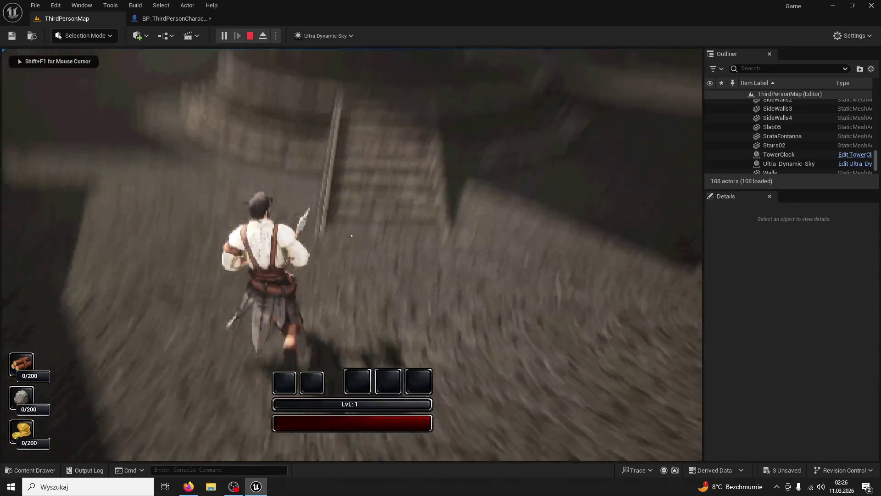
pyautogui.press('w')
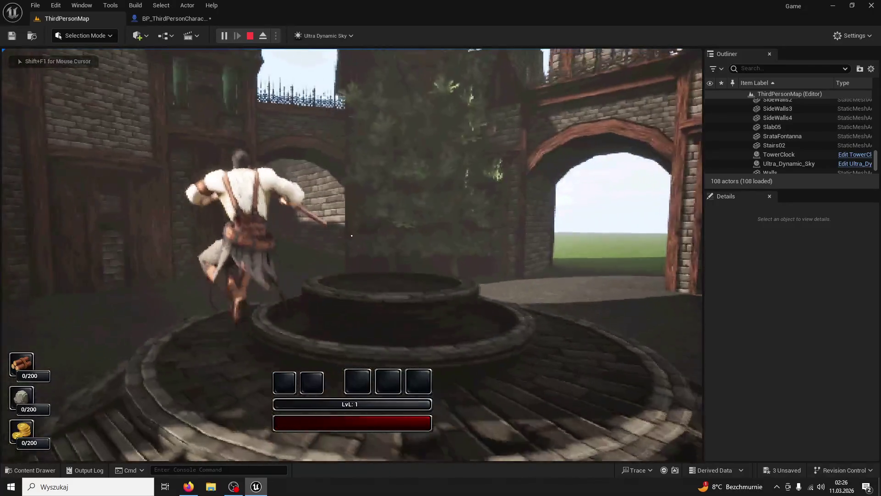
pyautogui.press('w')
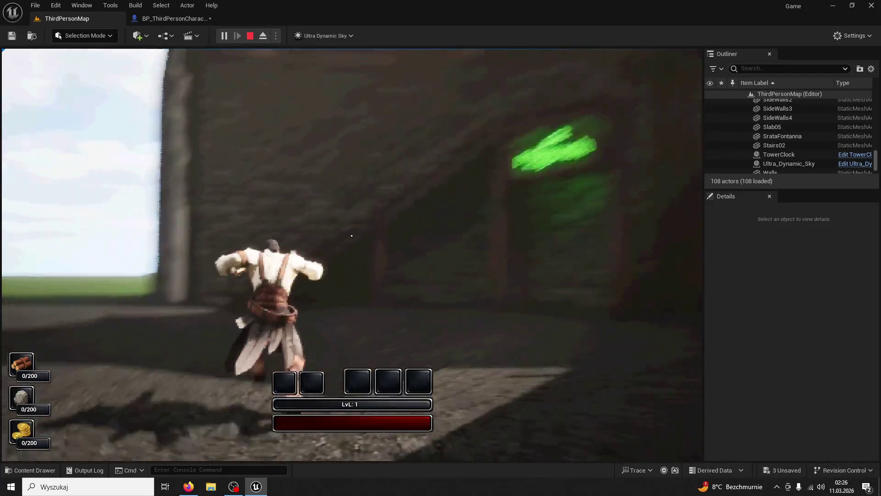
pyautogui.press('w')
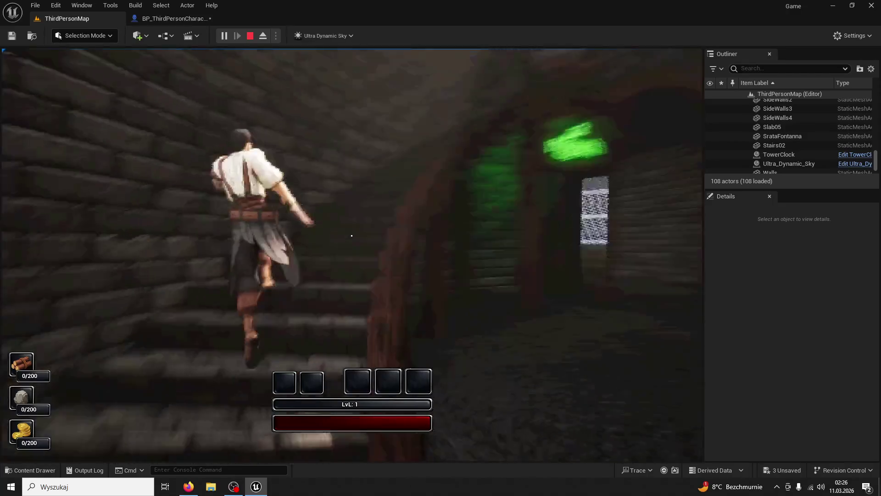
pyautogui.press('w')
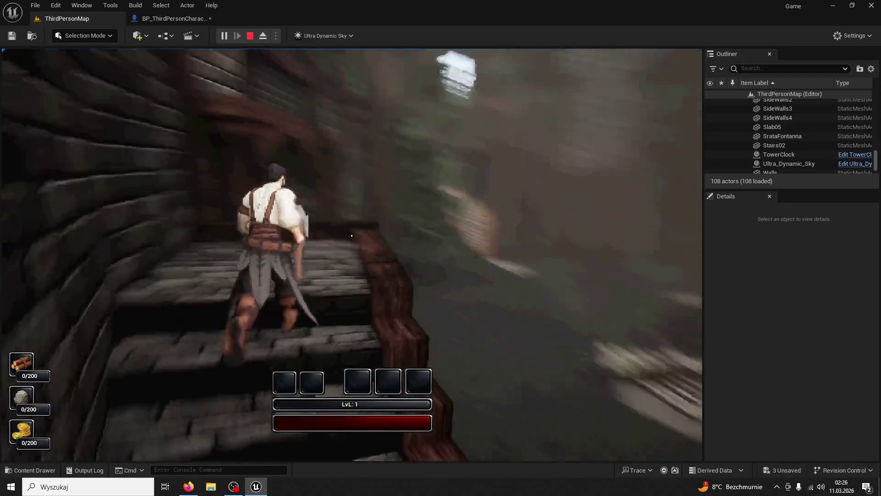
pyautogui.press('w')
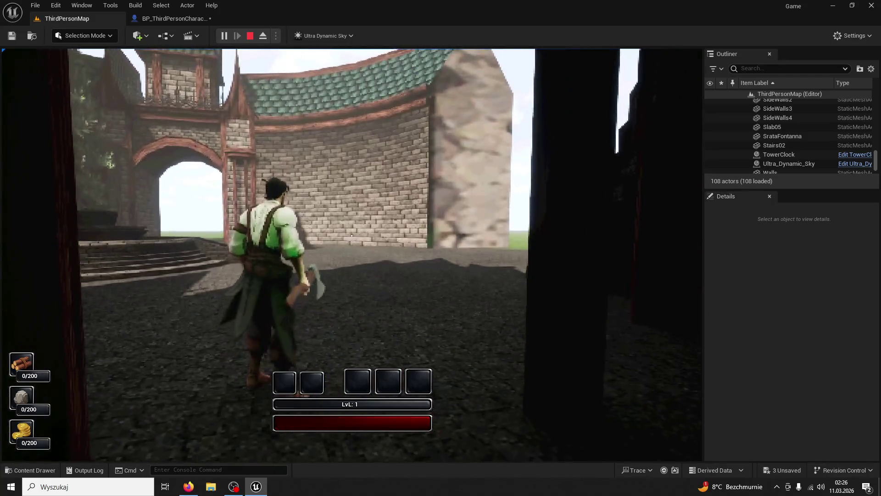
pyautogui.press('w')
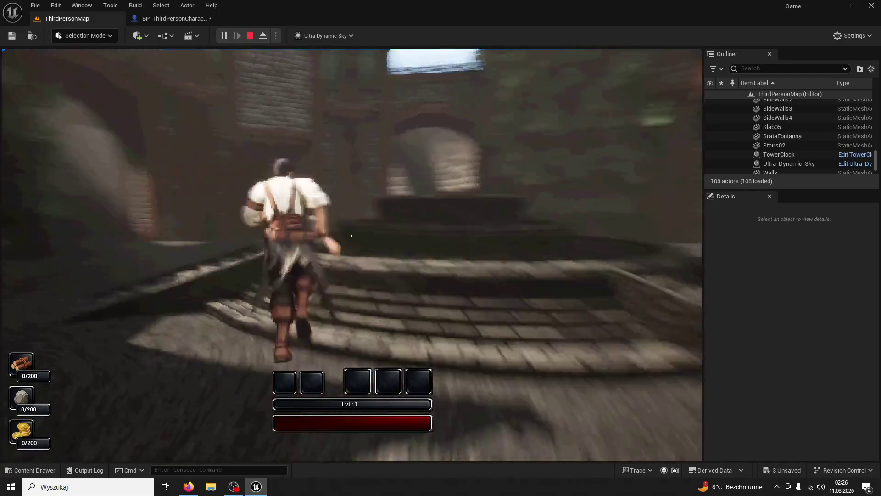
pyautogui.press('w')
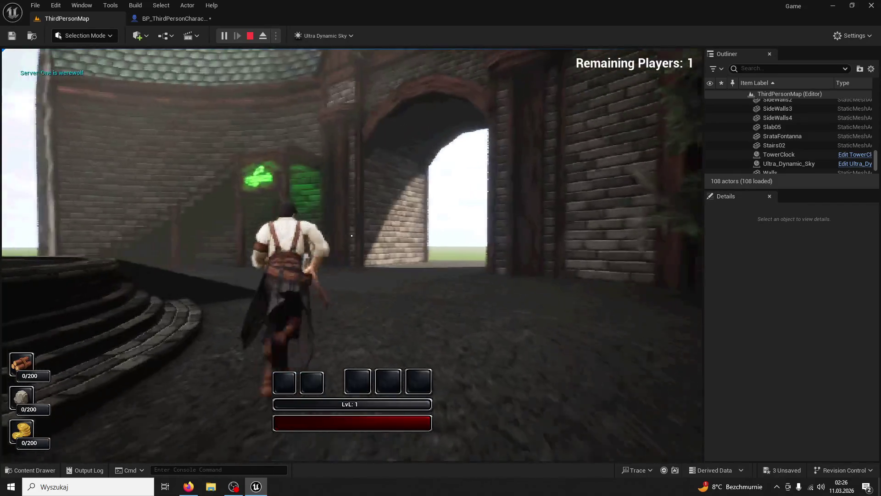
pyautogui.press('Escape')
pyautogui.click(24, 447)
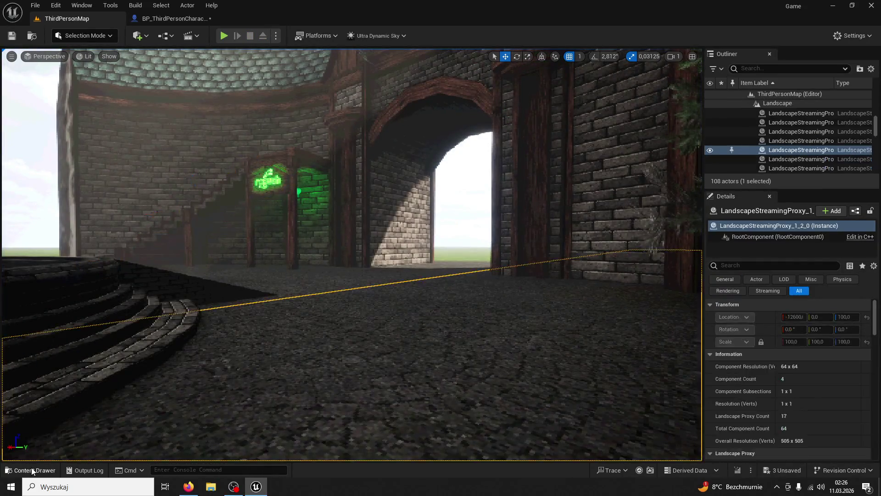
# Search the content for 'beans' and drop an NPC_Beans actor onto the courtyard floor.
pyautogui.click(31, 470)
pyautogui.click(181, 187)
pyautogui.write('bea')
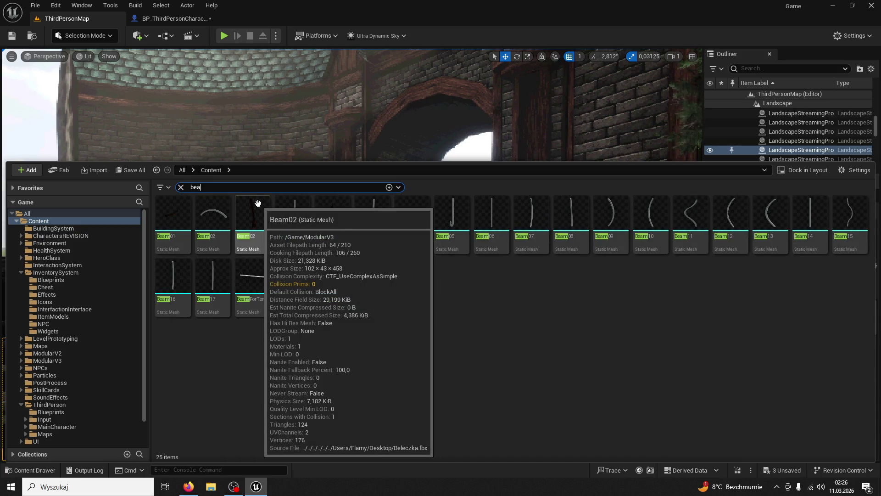
pyautogui.write('mns')
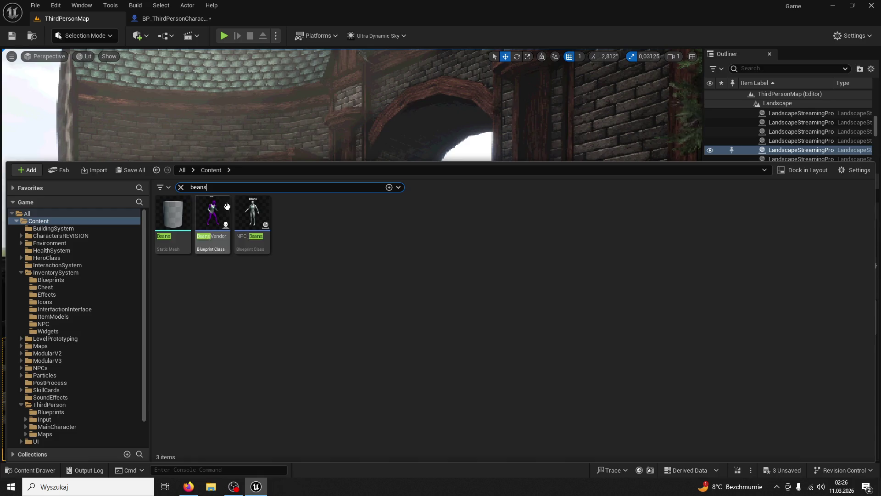
pyautogui.moveTo(260, 215); pyautogui.dragTo(357, 249)
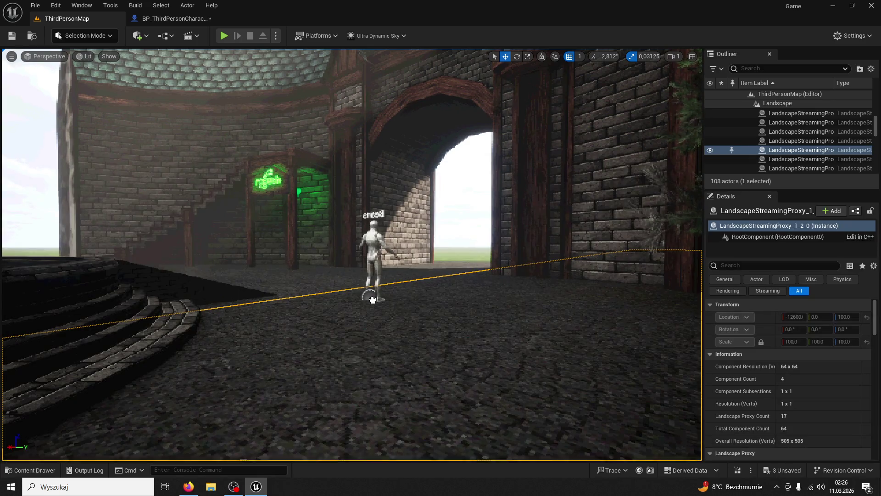
pyautogui.moveTo(372, 300); pyautogui.dragTo(373, 300)
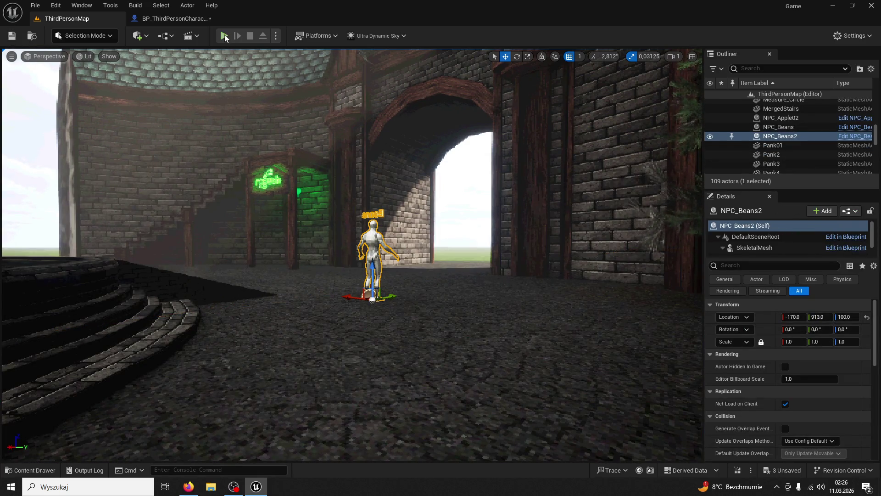
pyautogui.click(225, 36)
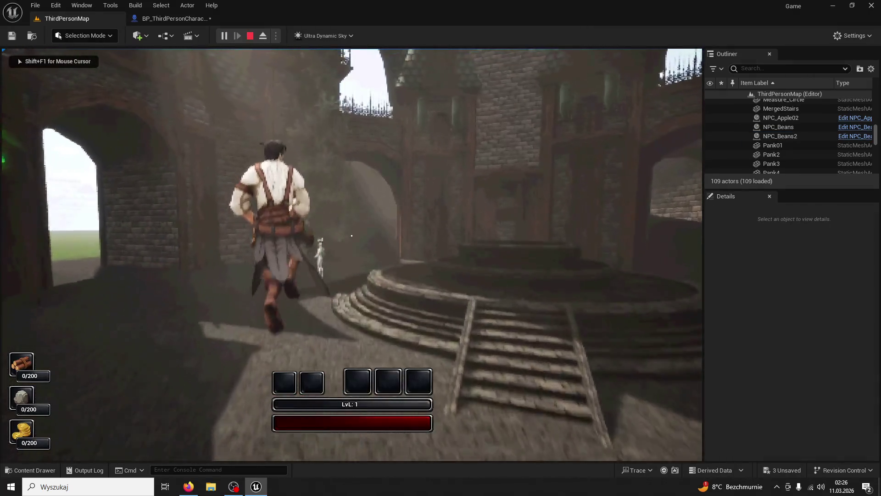
# Walk to the Beans vendor, buy two items for 20 coins, use slot 1, then stop the session.
pyautogui.press('w')
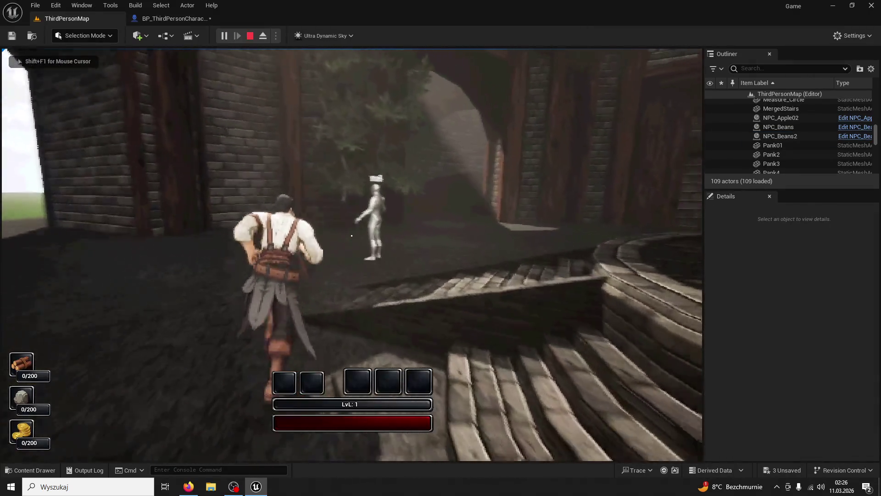
pyautogui.press('e')
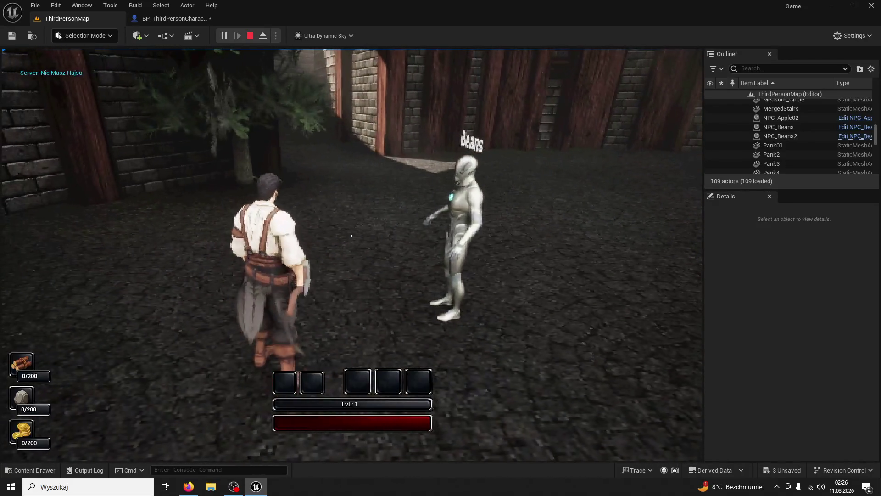
pyautogui.moveTo(352, 236)
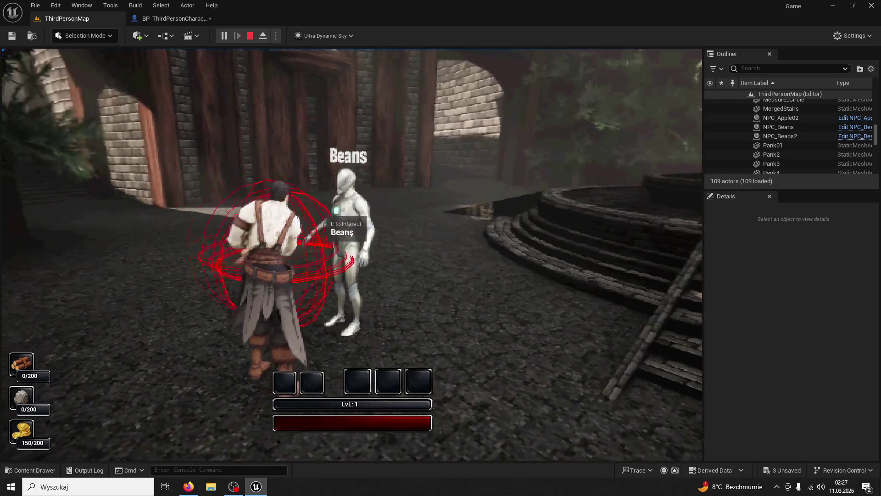
pyautogui.press('e')
pyautogui.press('1')
pyautogui.press('1')
pyautogui.press('1')
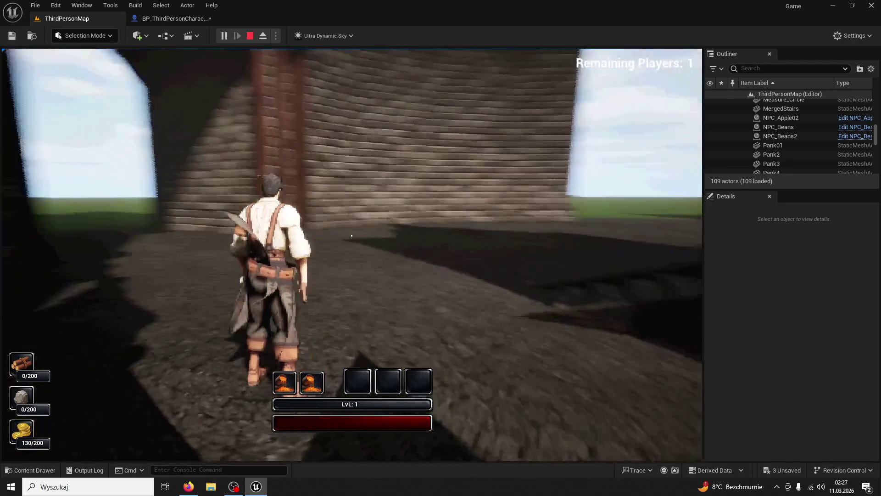
pyautogui.press('w')
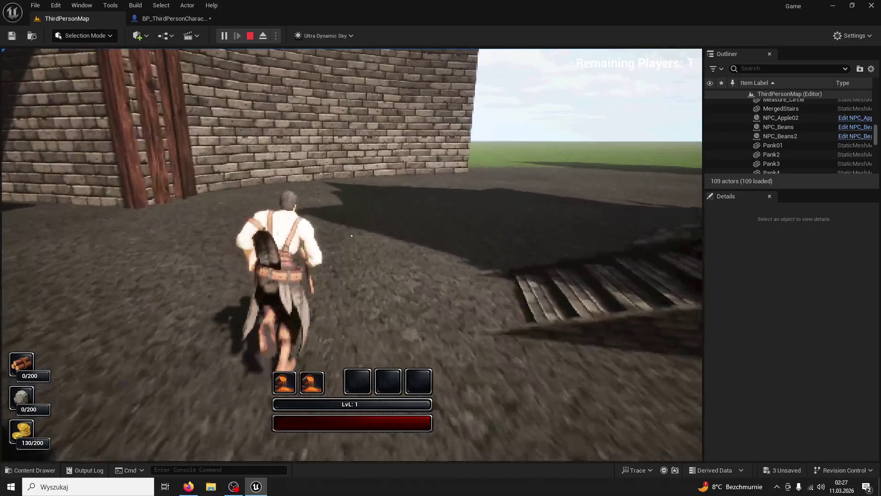
pyautogui.press('Escape')
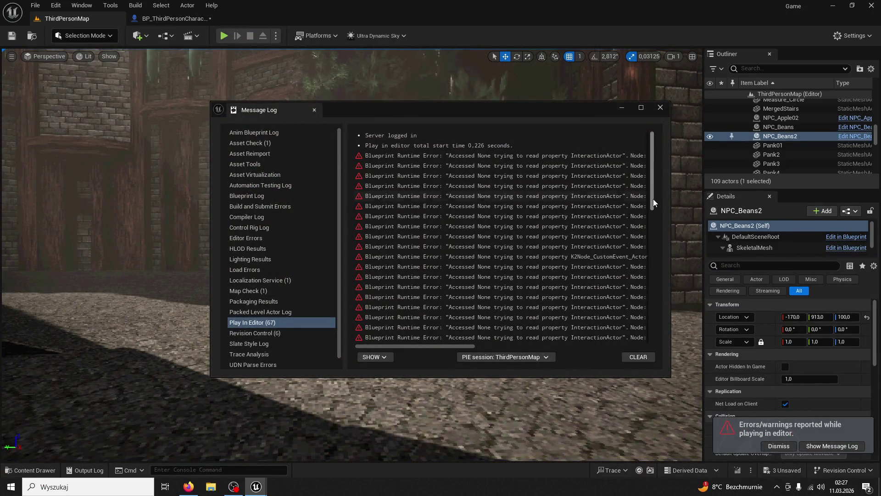
# Close the Message Log and switch back to the BP_ThirdPersonCharacter blueprint.
pyautogui.scroll(-15, 655, 201)
pyautogui.click(679, 295)
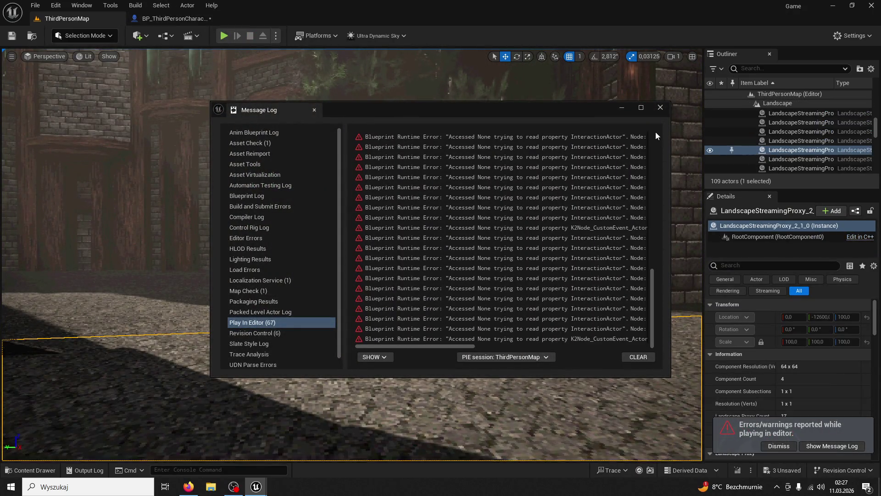
pyautogui.click(660, 108)
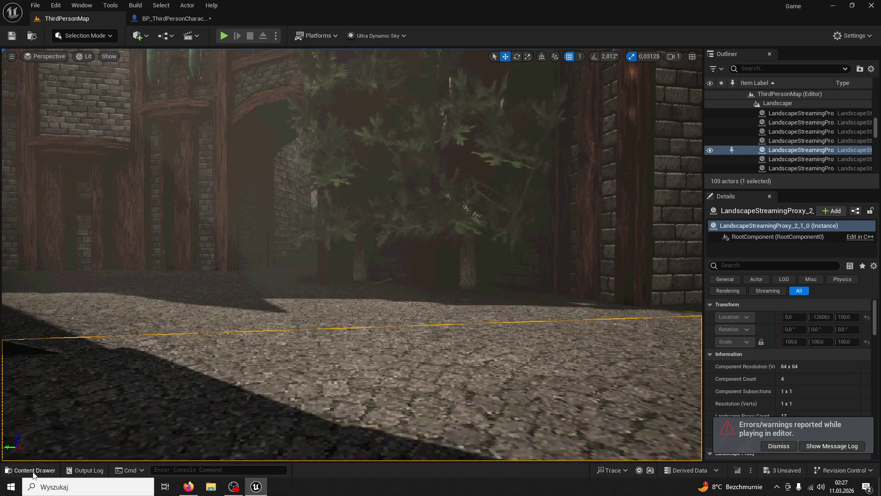
pyautogui.hotkey('ctrl', 'space')
pyautogui.click(249, 212)
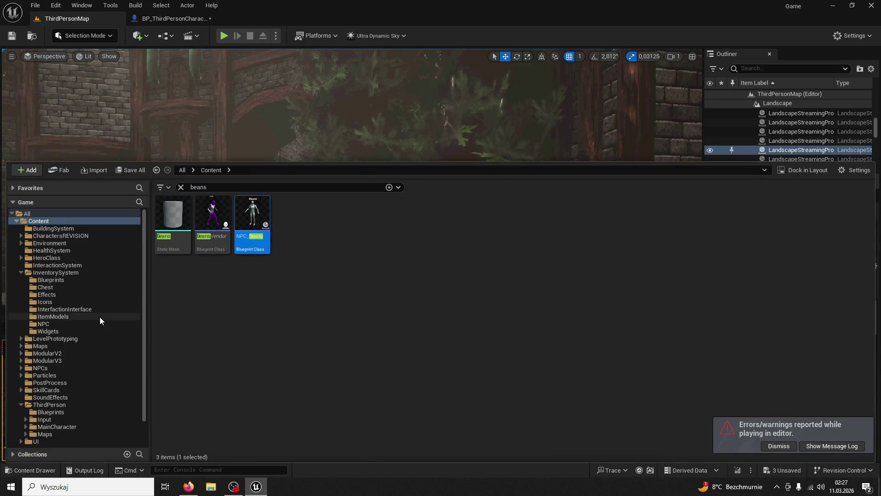
pyautogui.click(167, 21)
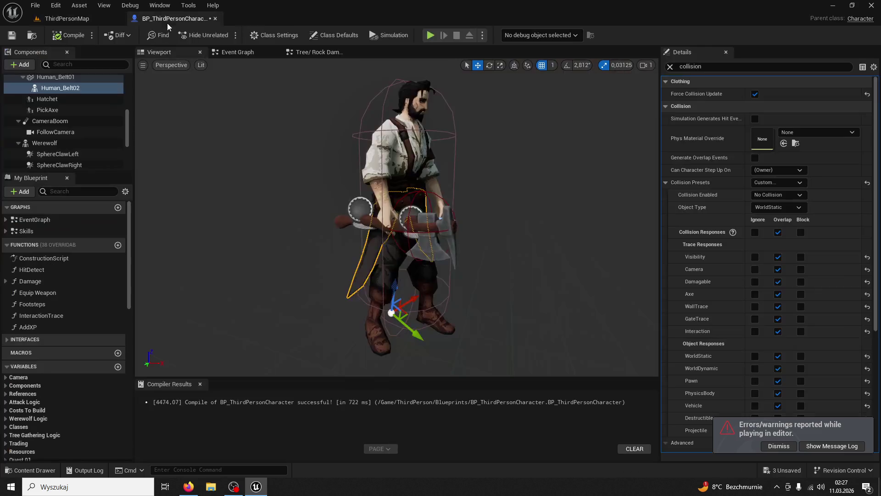
# Orbit the viewport around the Human_Belt02 belt to view it from the side and behind.
pyautogui.scroll(-5, 772, 263)
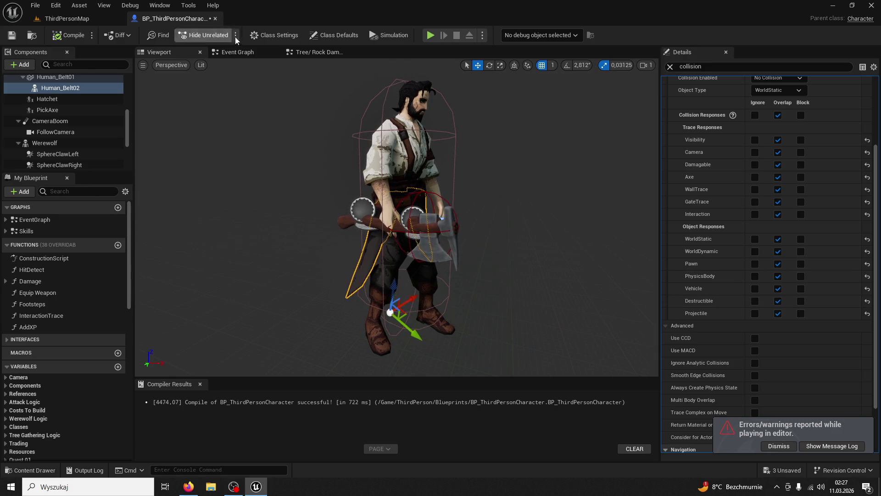
pyautogui.moveTo(286, 95); pyautogui.dragTo(220, 99)
pyautogui.scroll(5, 542, 311)
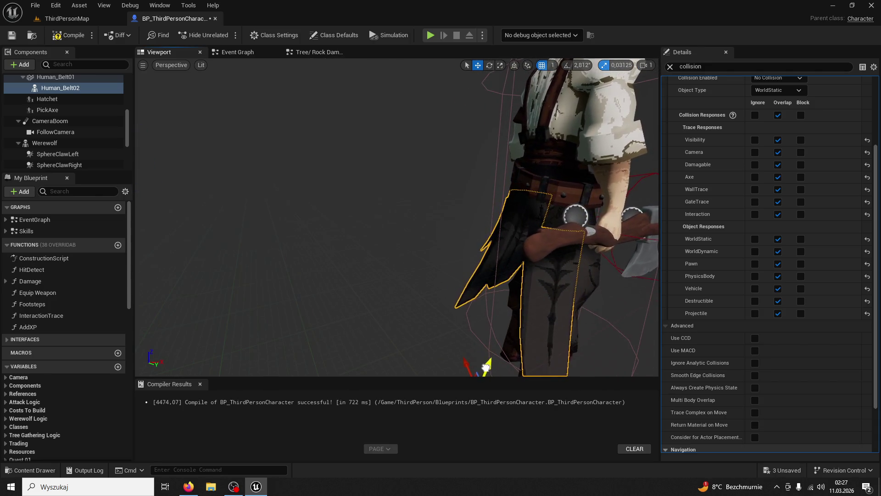
pyautogui.moveTo(495, 296); pyautogui.dragTo(460, 294)
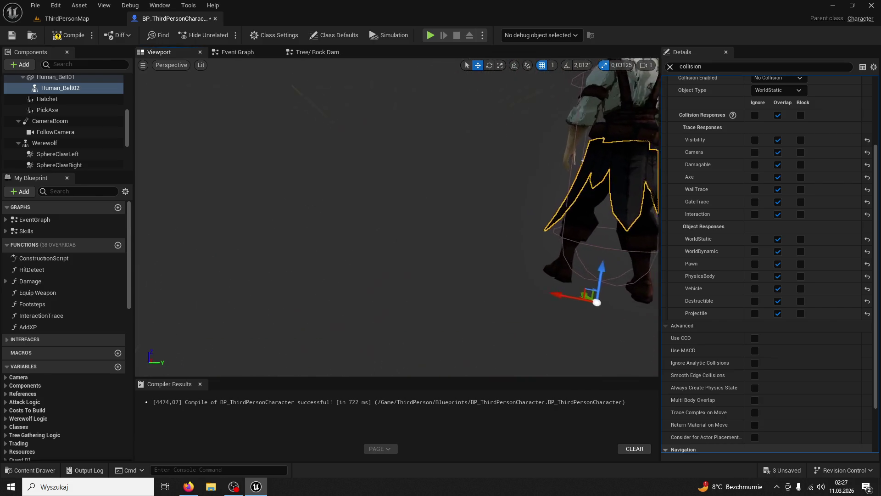
# Play-test ThirdPersonMap, running forward and firing the first skill with key 1, then stop.
pyautogui.click(60, 20)
pyautogui.click(223, 36)
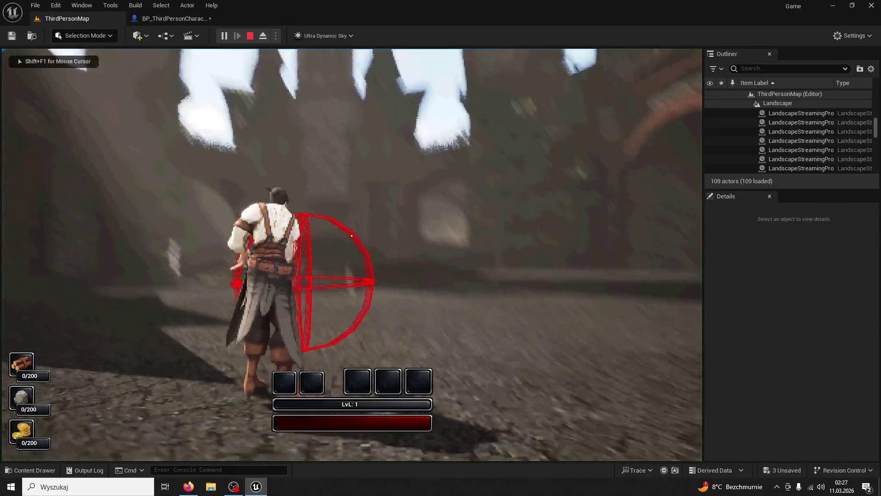
pyautogui.press('w')
pyautogui.press('w')
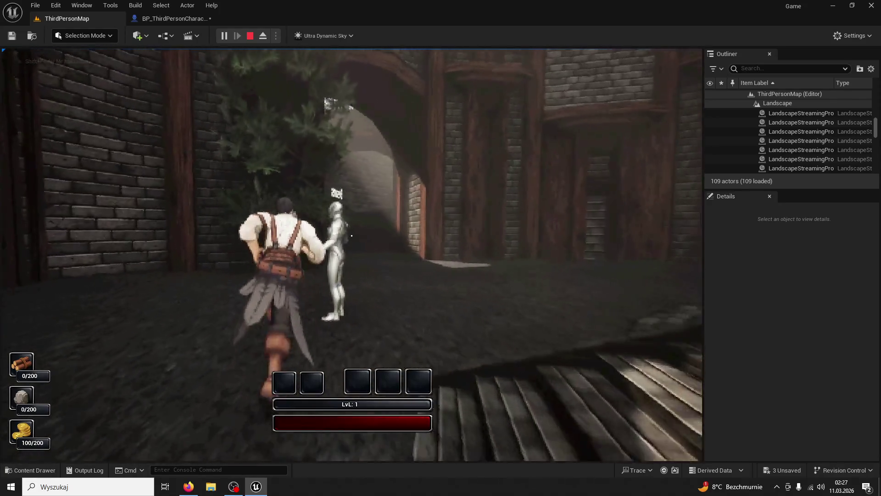
pyautogui.press('1')
pyautogui.press('1')
pyautogui.press('1')
pyautogui.press('space')
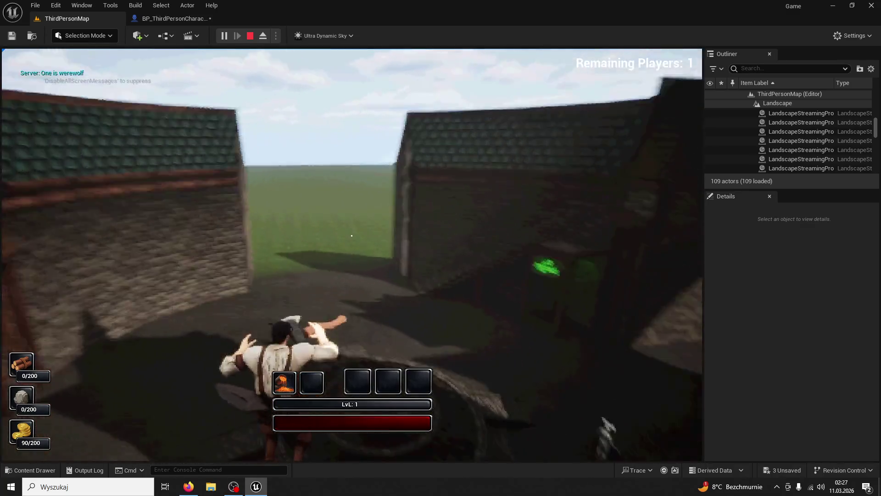
pyautogui.press('Escape')
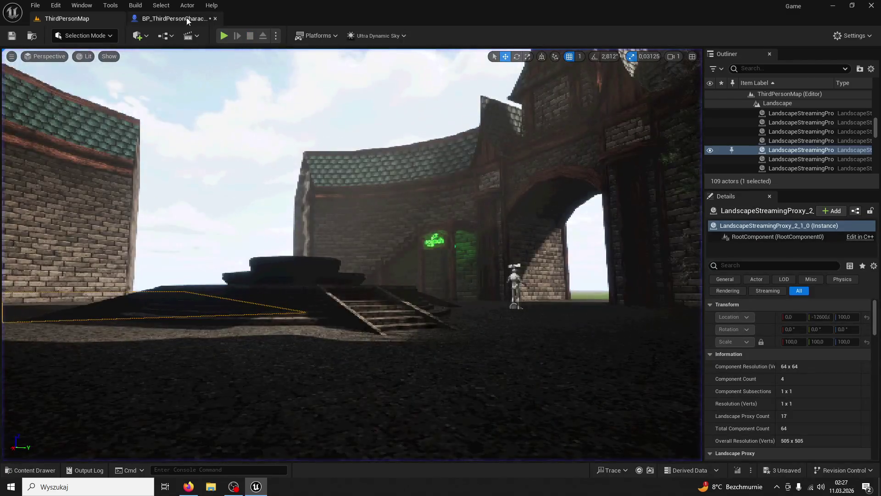
# In the character blueprint, undo the last change to the belt component.
pyautogui.click(175, 18)
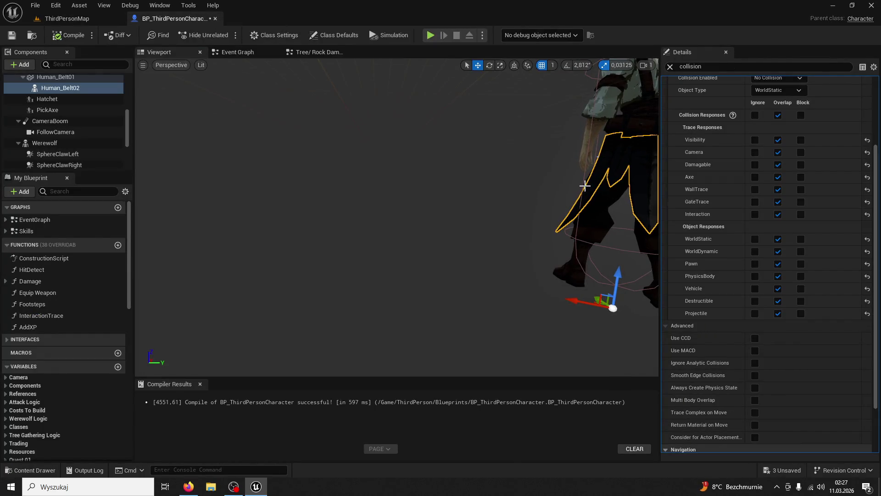
pyautogui.hotkey('ctrl', 'z')
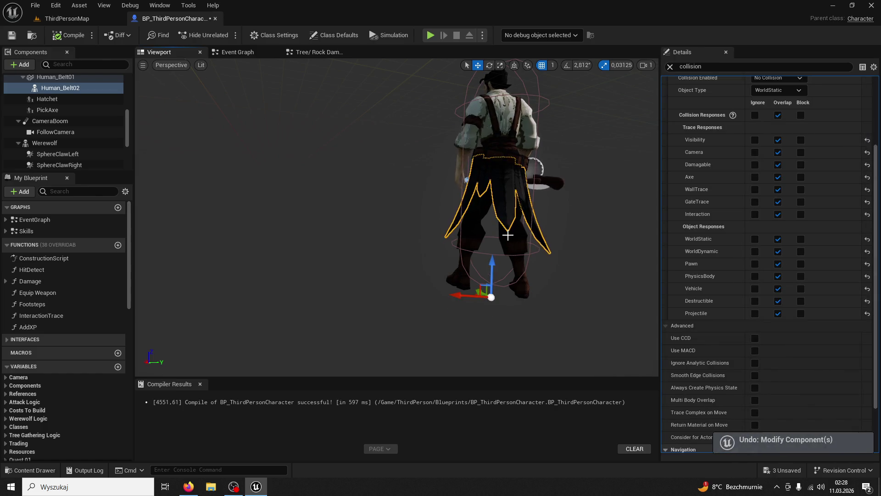
pyautogui.scroll(2, 774, 96)
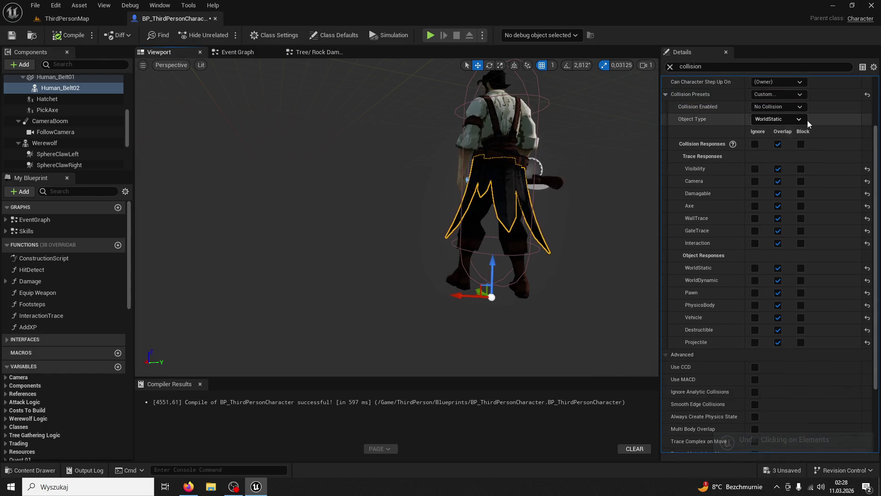
pyautogui.click(784, 121)
pyautogui.click(783, 118)
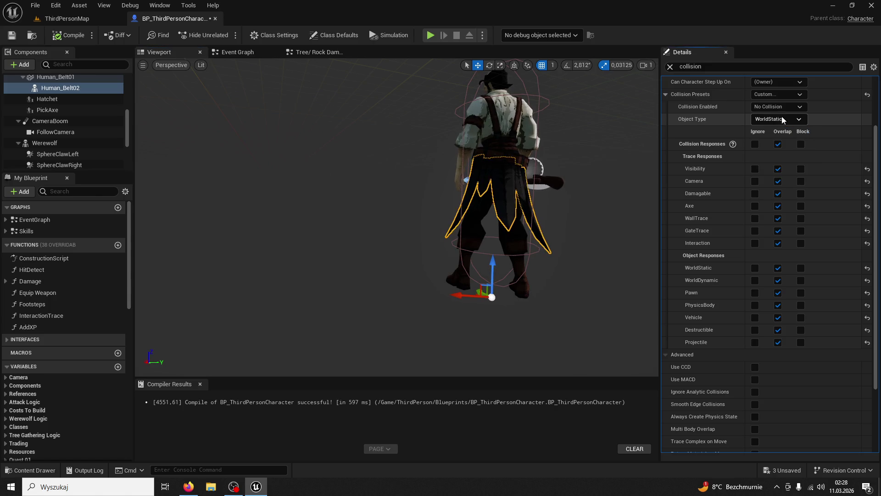
pyautogui.click(781, 107)
# Reset the belt's Visibility, Camera and remaining trace responses to their defaults.
pyautogui.click(836, 186)
pyautogui.click(867, 169)
pyautogui.click(867, 182)
pyautogui.click(867, 194)
pyautogui.click(867, 206)
pyautogui.click(867, 219)
pyautogui.click(868, 231)
pyautogui.click(867, 244)
pyautogui.click(867, 268)
# Reset the belt's object responses to default, leaving Damagable and Axe ignored.
pyautogui.click(867, 281)
pyautogui.click(867, 293)
pyautogui.click(867, 305)
pyautogui.click(868, 317)
pyautogui.click(867, 330)
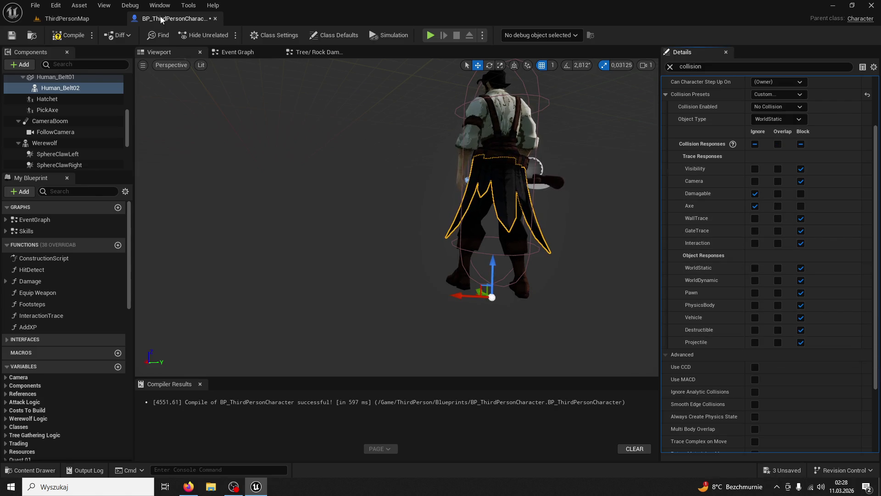
pyautogui.click(66, 19)
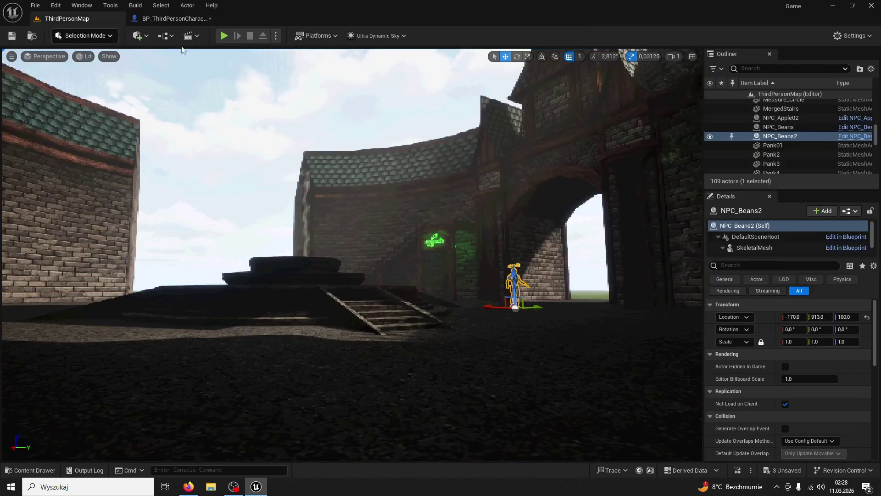
pyautogui.click(224, 35)
pyautogui.press('w')
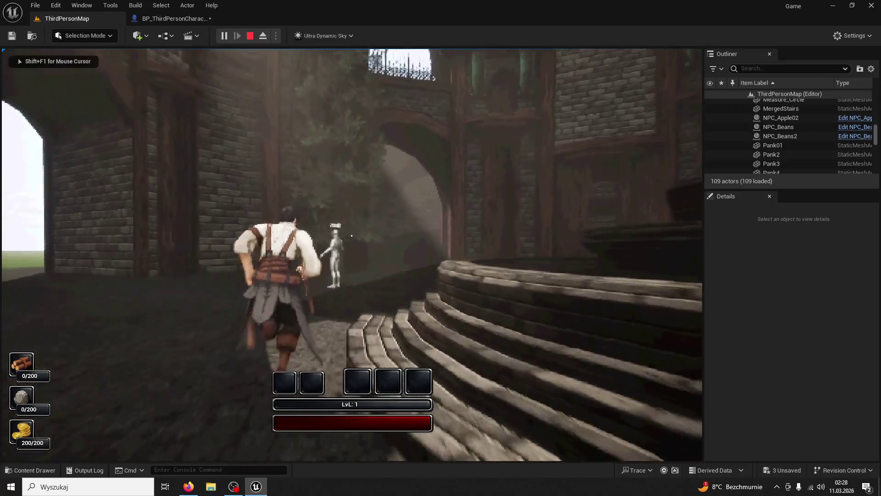
pyautogui.press('e')
pyautogui.press('1')
pyautogui.press('1')
pyautogui.press('1')
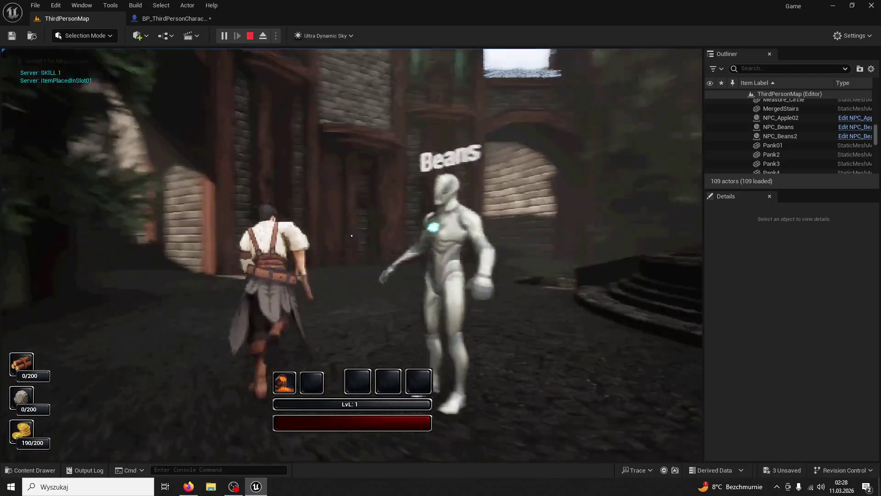
pyautogui.press('space')
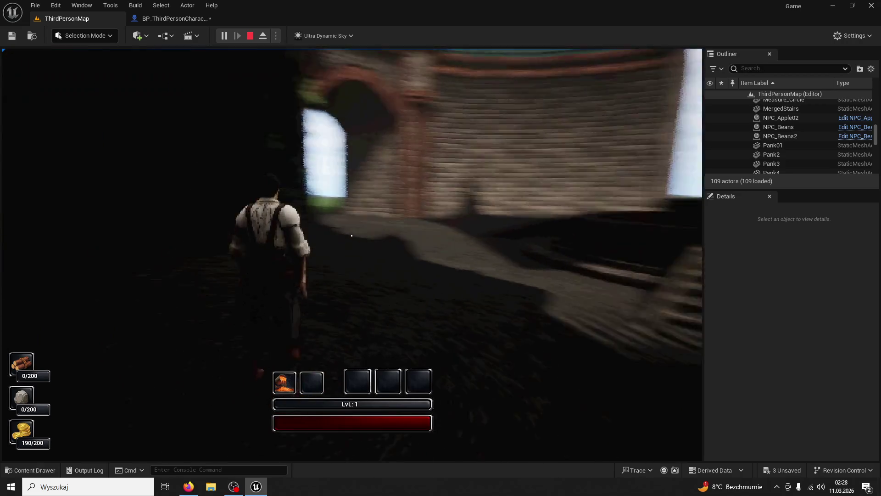
pyautogui.press('1')
pyautogui.press('1')
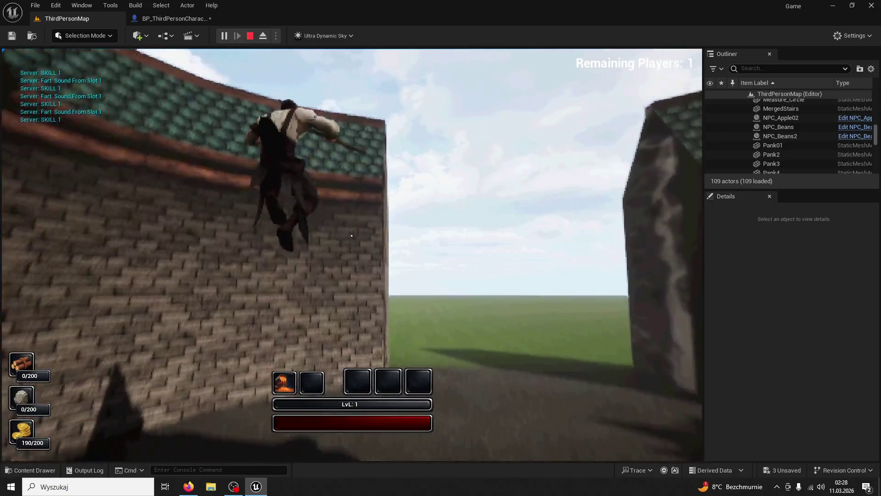
pyautogui.press('1')
pyautogui.press('1')
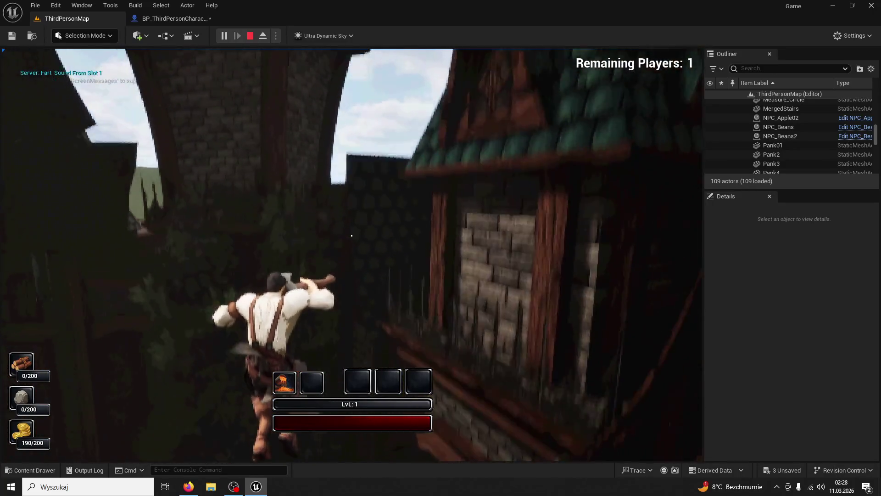
pyautogui.press('Escape')
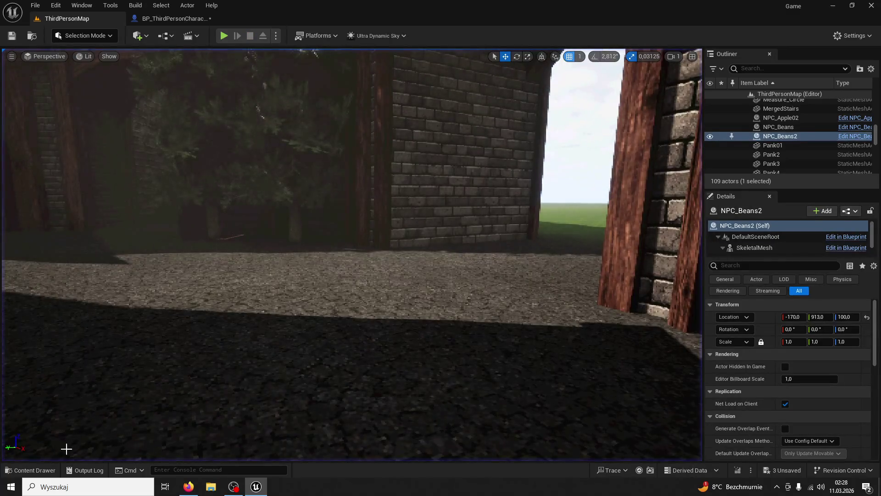
# Search the content for 'belt' and open BeltClothing_PhysicsAsset.
pyautogui.click(30, 470)
pyautogui.click(185, 188)
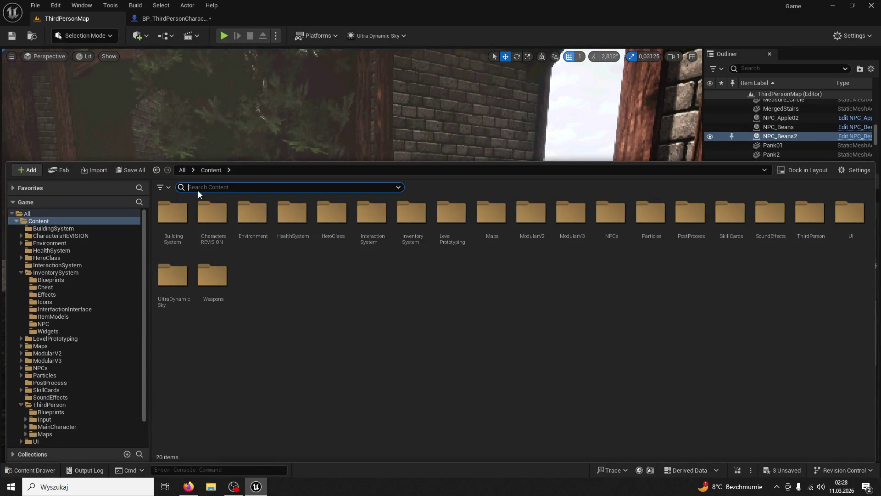
pyautogui.write('belt')
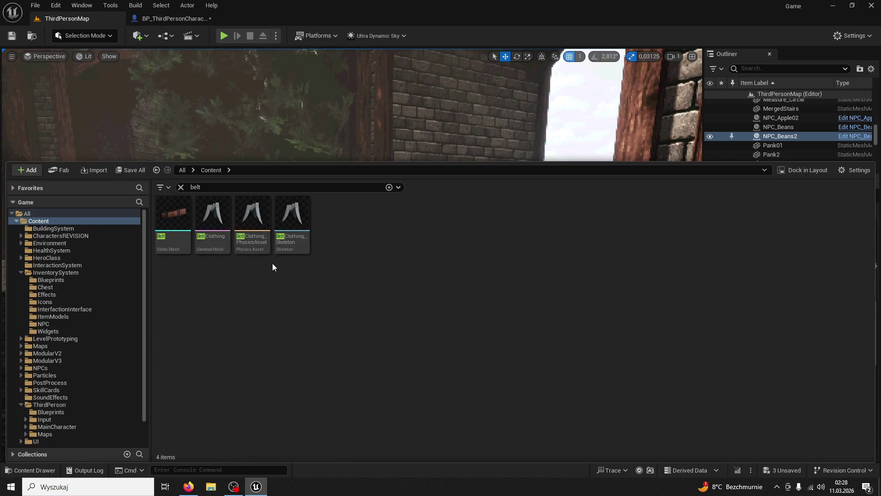
pyautogui.moveTo(281, 210)
pyautogui.click(255, 214)
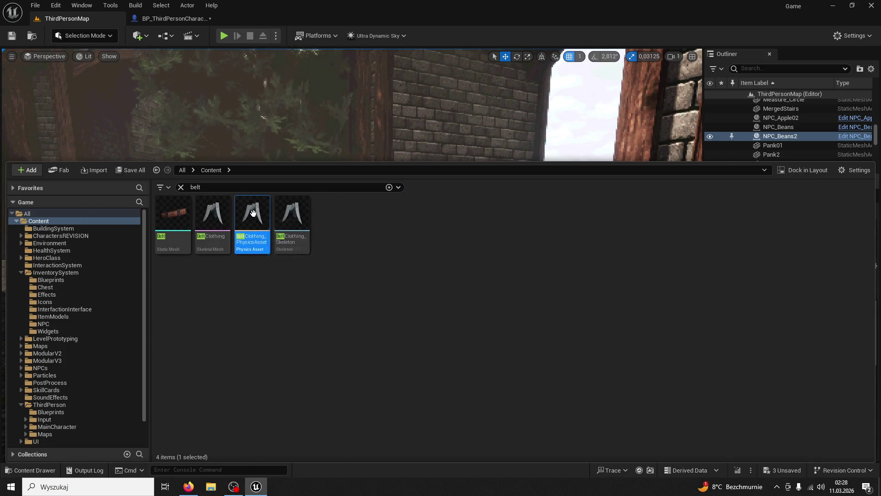
pyautogui.hotkey('ctrl', 'space')
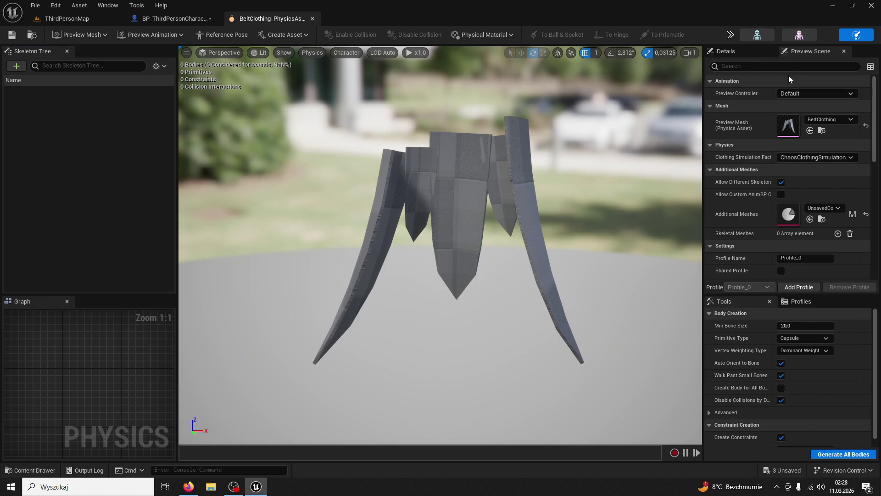
# Tick Allow Different Skeleton in the physics asset, then close its tab.
pyautogui.click(781, 182)
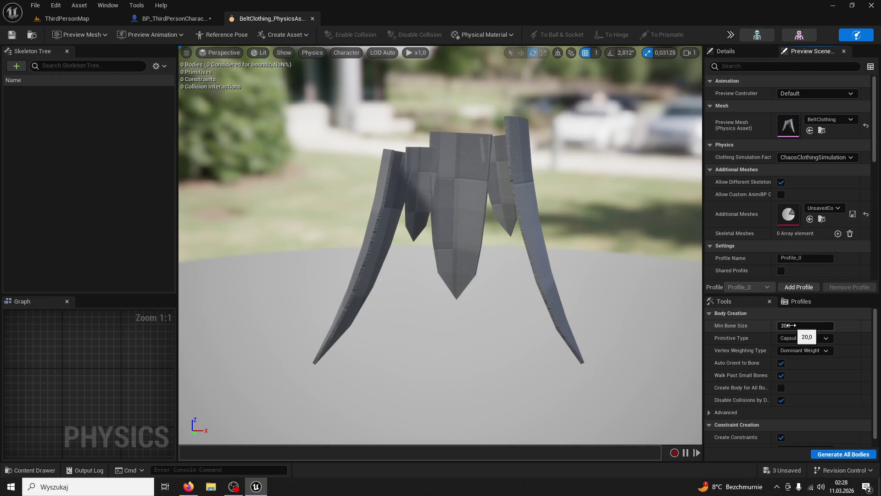
pyautogui.scroll(-1, 783, 359)
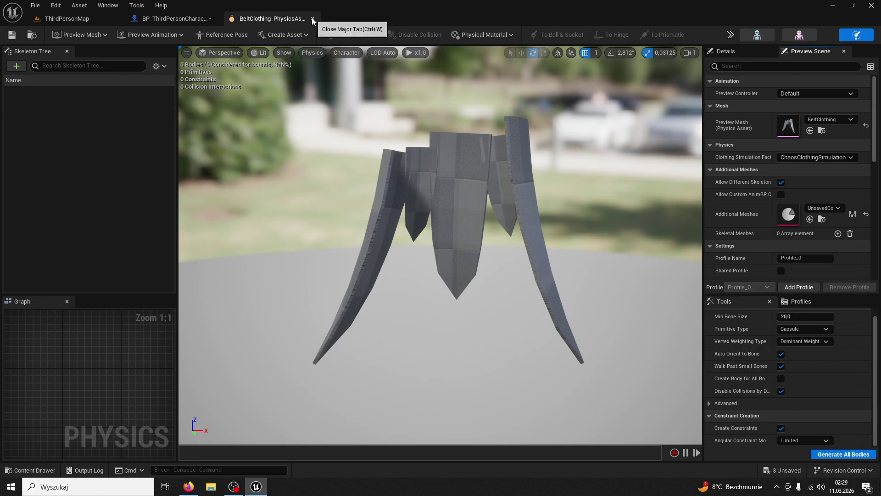
pyautogui.click(312, 19)
pyautogui.click(38, 470)
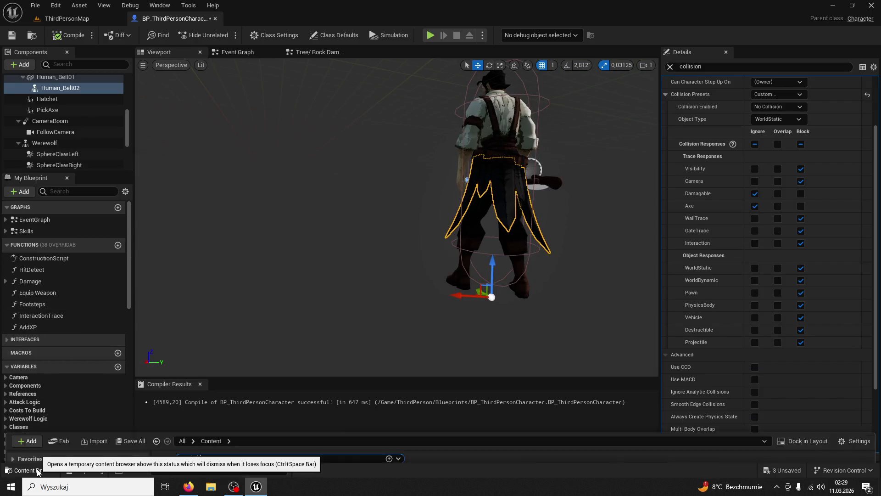
# Open the BeltClothing skeletal mesh and look at its morph targets and bone hierarchy.
pyautogui.click(211, 330)
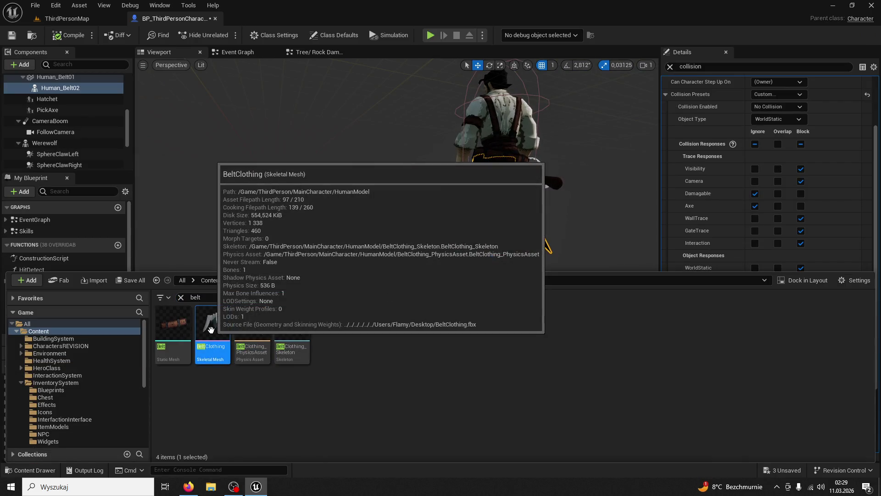
pyautogui.doubleClick(211, 329)
pyautogui.click(773, 54)
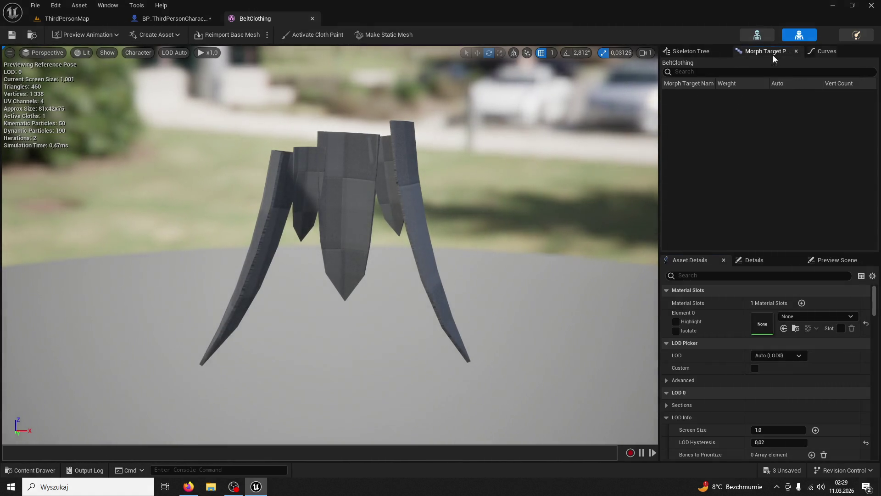
pyautogui.click(698, 51)
pyautogui.click(401, 161)
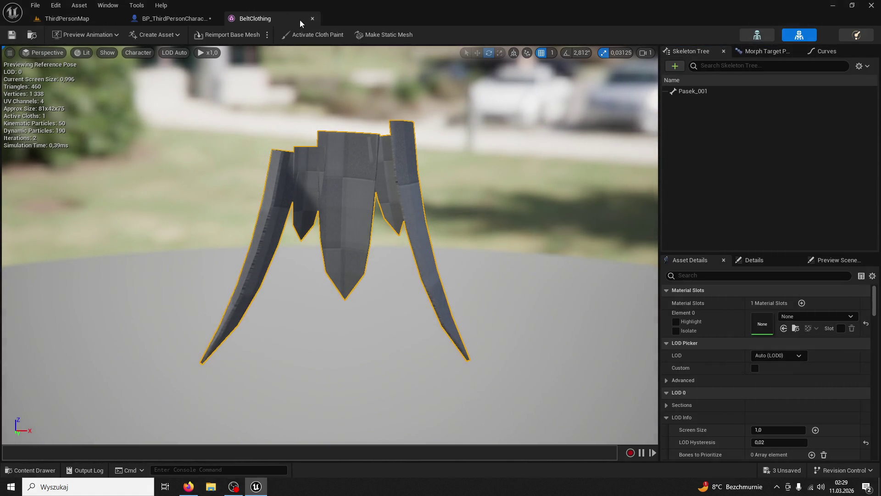
pyautogui.click(172, 18)
# Open BeltClothing_Skeleton and browse its Asset Browser, Curves and preview animation list.
pyautogui.click(30, 470)
pyautogui.click(292, 323)
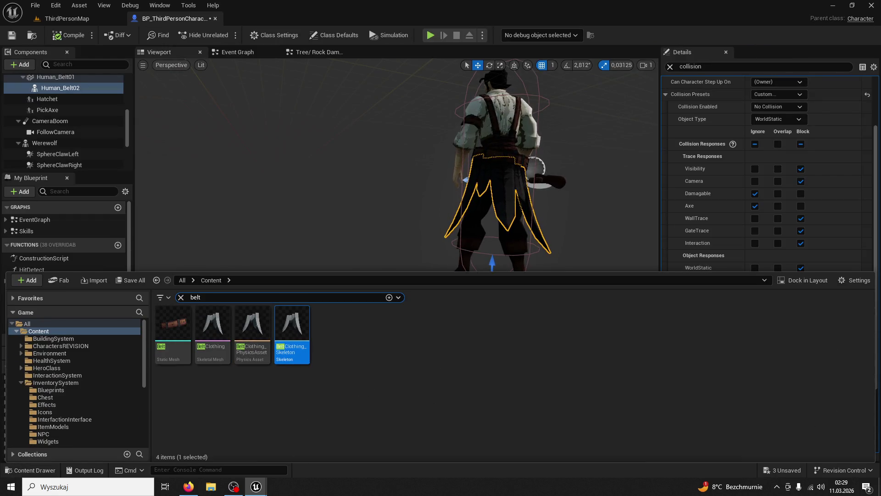
pyautogui.press('Return')
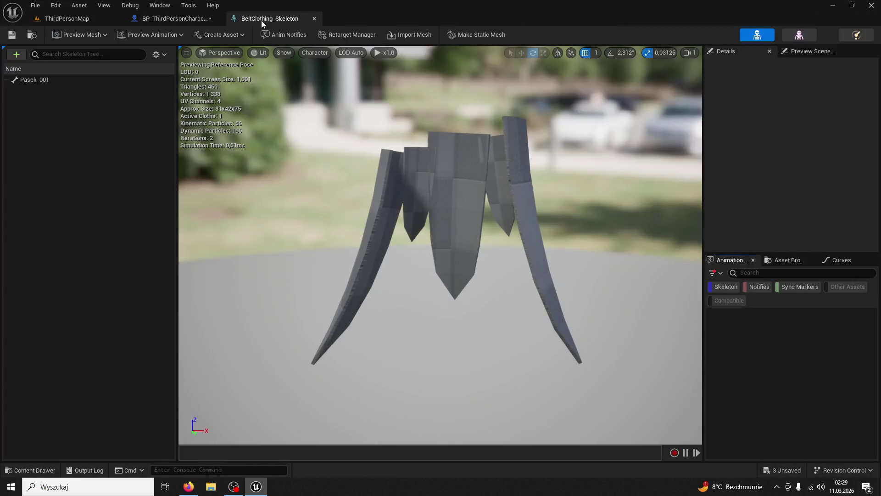
pyautogui.click(261, 22)
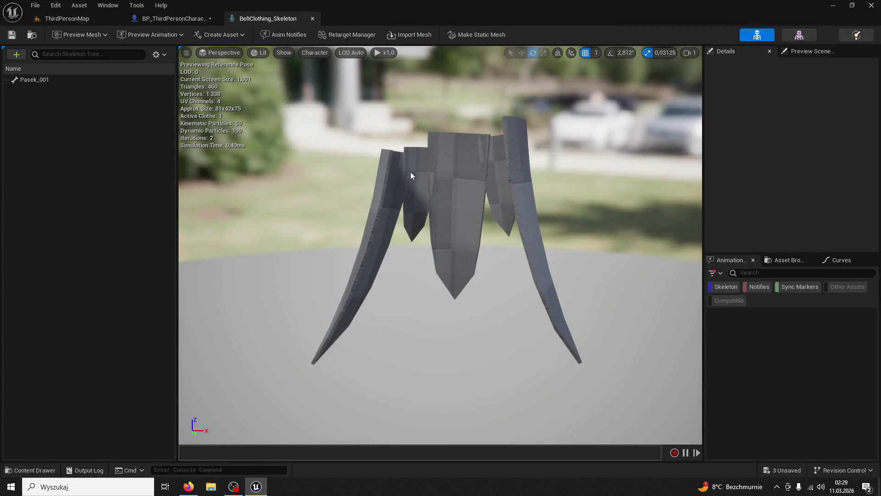
pyautogui.click(788, 260)
pyautogui.click(841, 260)
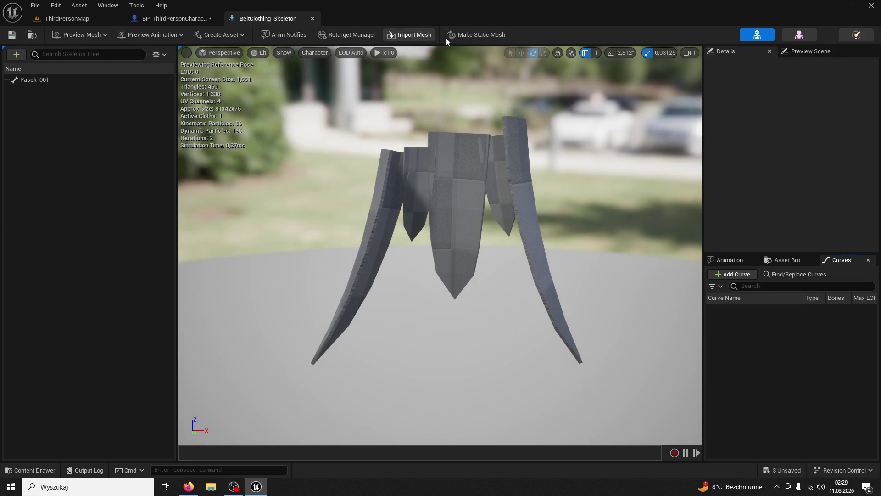
pyautogui.click(161, 37)
pyautogui.click(35, 98)
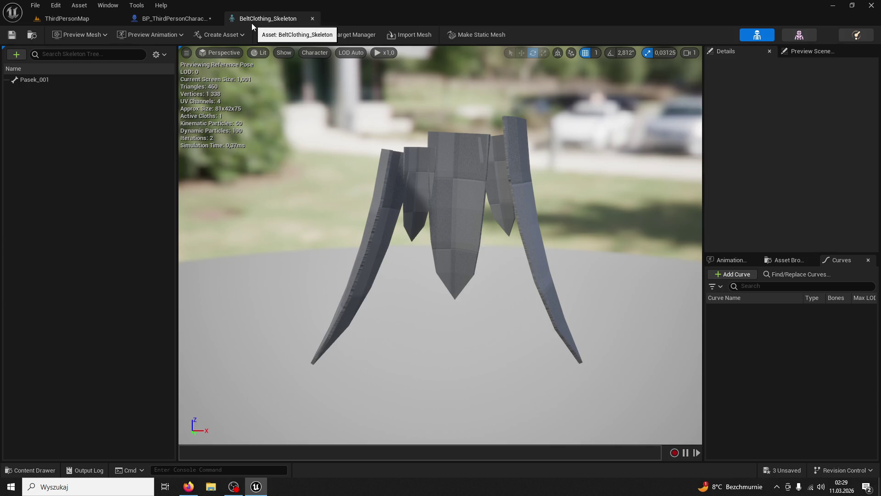
# Reopen the BeltClothing mesh editor, then return to the BeltClothing_Skeleton tab.
pyautogui.click(32, 468)
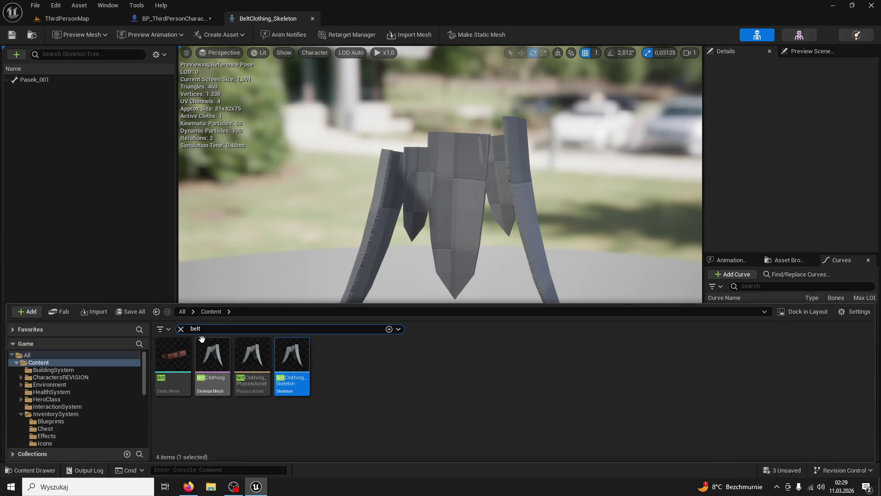
pyautogui.click(209, 359)
pyautogui.doubleClick(210, 359)
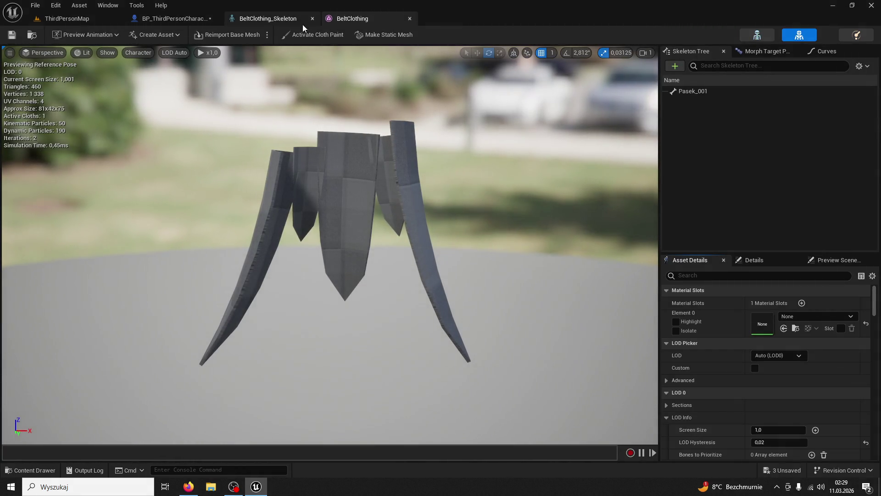
pyautogui.click(273, 17)
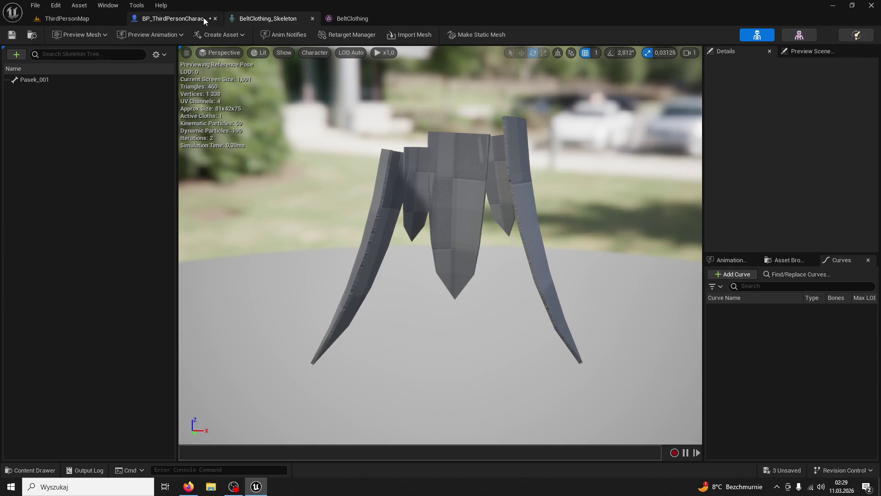
pyautogui.click(42, 472)
# Open BeltClothing_PhysicsAsset, orbit its preview, and check the add-body and physical material menus.
pyautogui.doubleClick(246, 360)
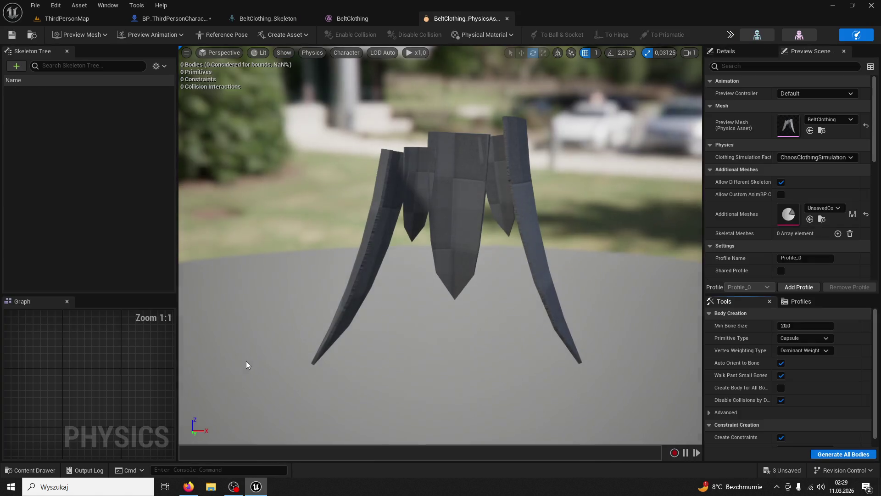
pyautogui.moveTo(405, 238); pyautogui.dragTo(249, 298)
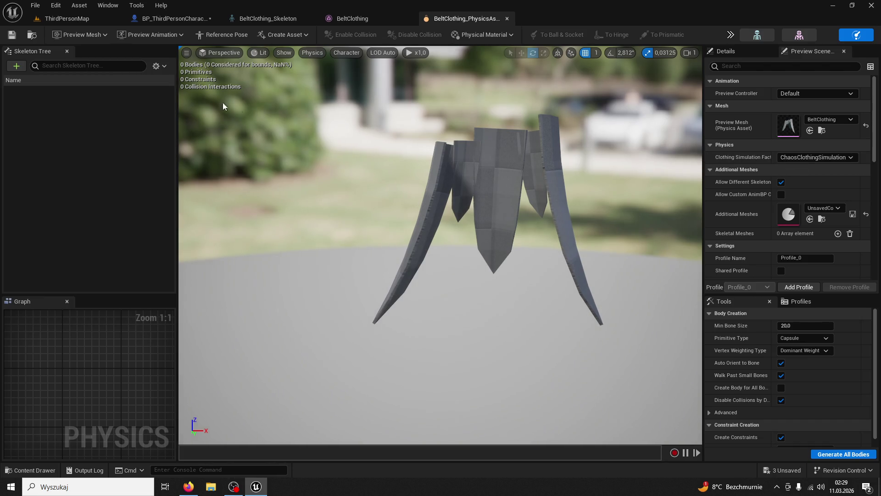
pyautogui.click(17, 66)
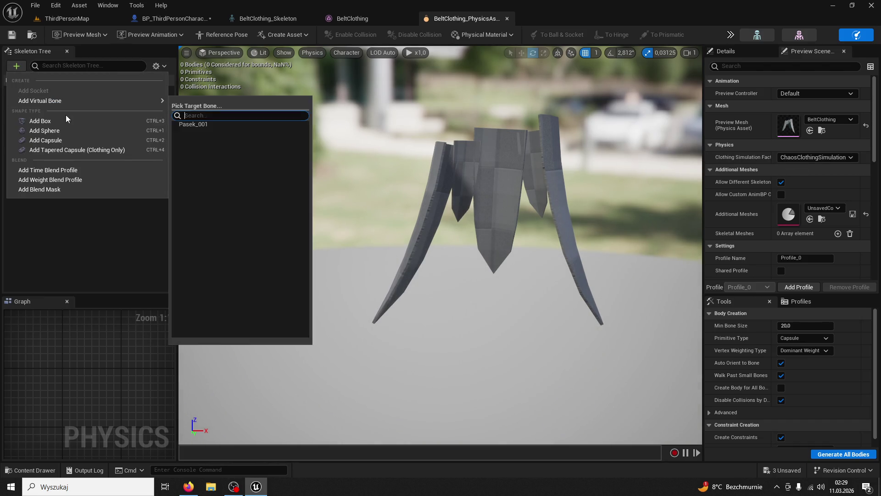
pyautogui.click(246, 74)
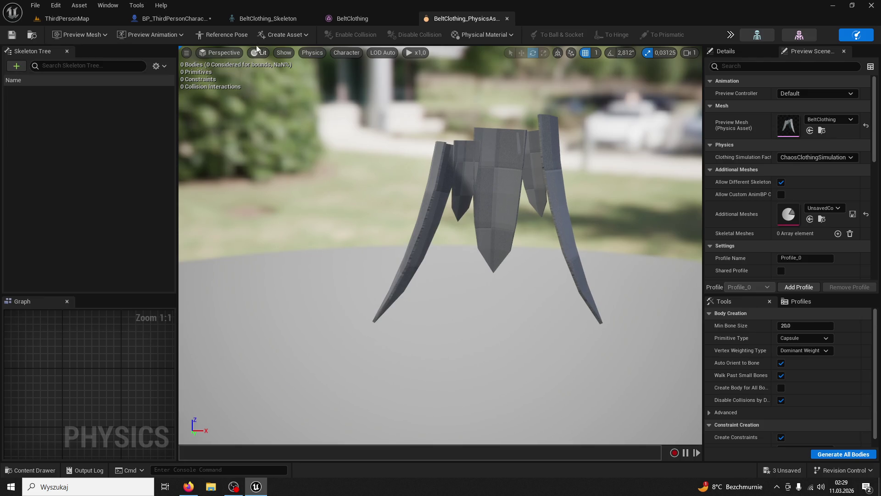
pyautogui.click(509, 36)
pyautogui.click(509, 36)
# Check the physics asset's Preview Mesh and its empty Preview Animation list.
pyautogui.click(89, 35)
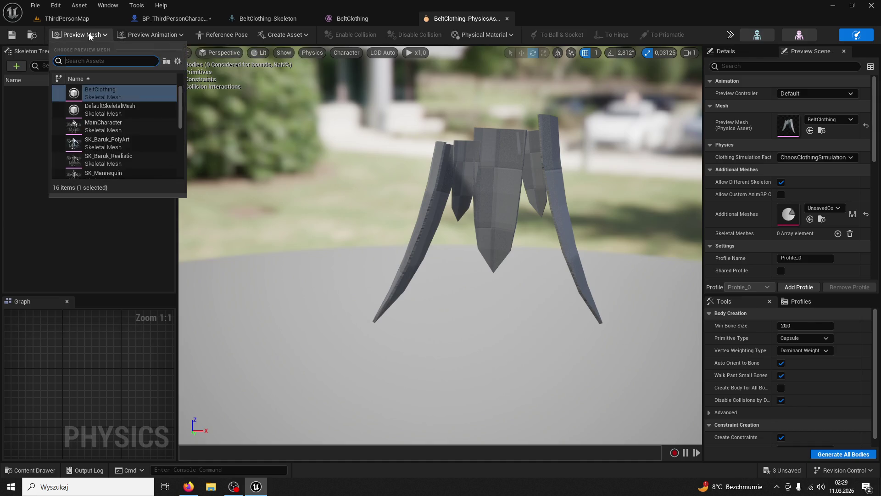
pyautogui.click(141, 31)
pyautogui.click(142, 31)
pyautogui.click(141, 30)
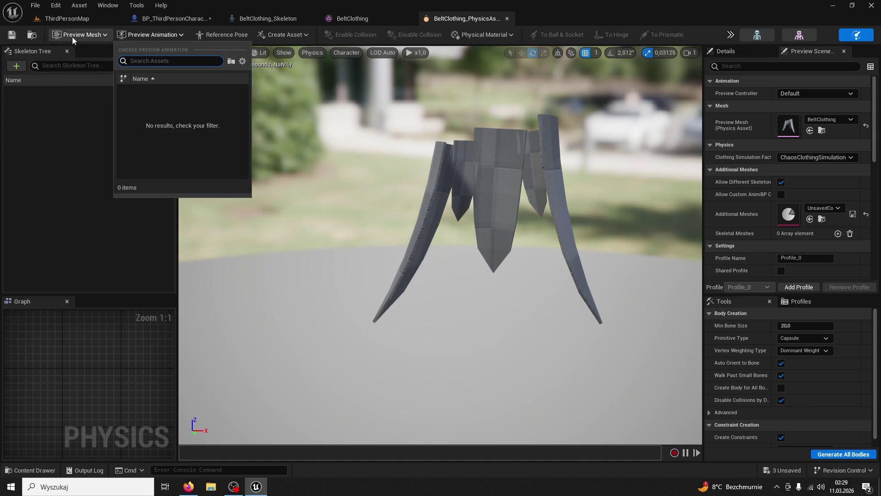
pyautogui.click(50, 140)
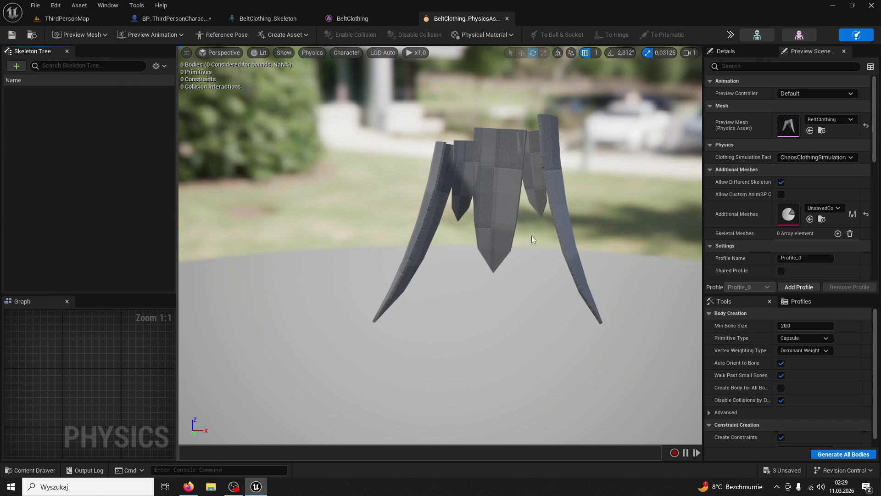
pyautogui.scroll(-1, 805, 392)
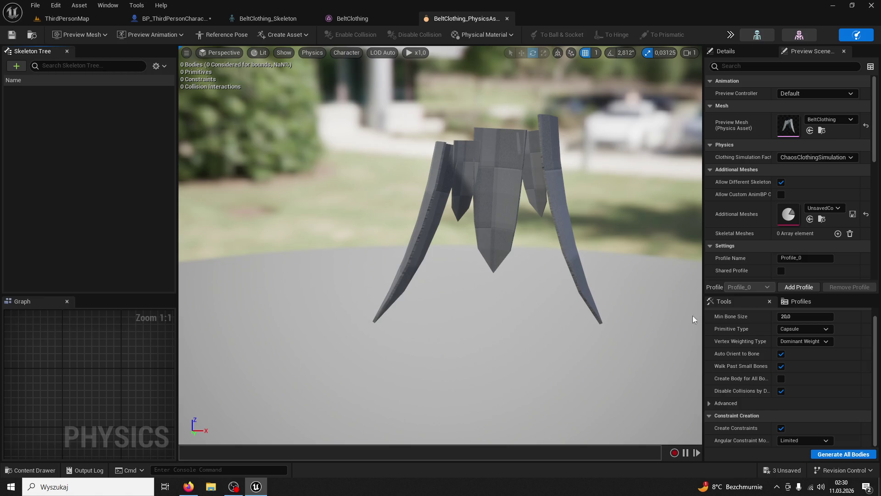
# Review the BeltClothing mesh's Asset Details settings, then return to the character blueprint.
pyautogui.click(356, 19)
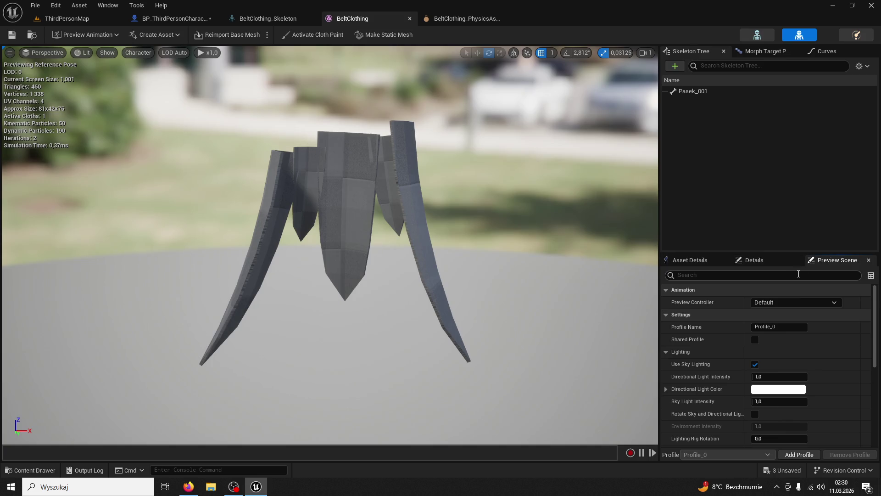
pyautogui.scroll(-3, 852, 378)
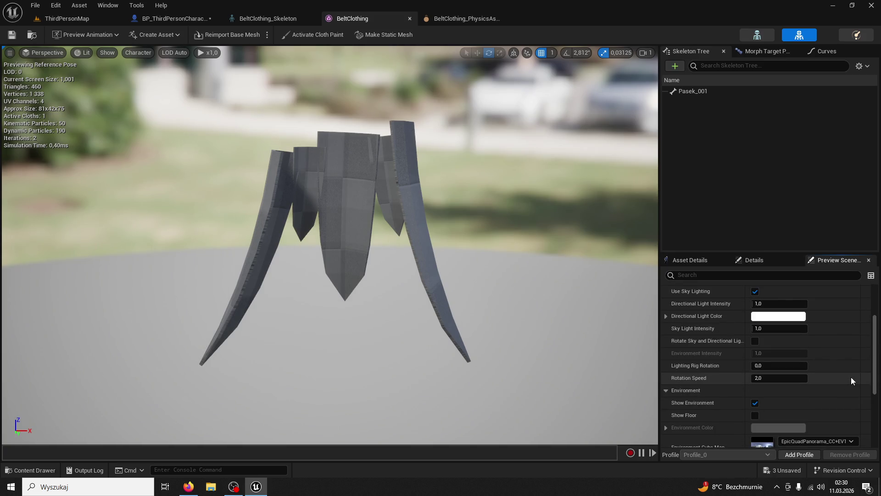
pyautogui.click(698, 261)
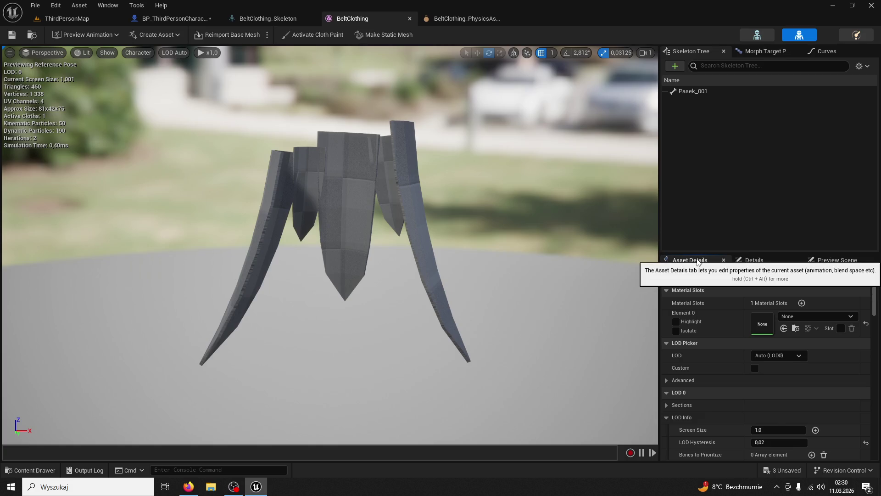
pyautogui.scroll(-3, 815, 392)
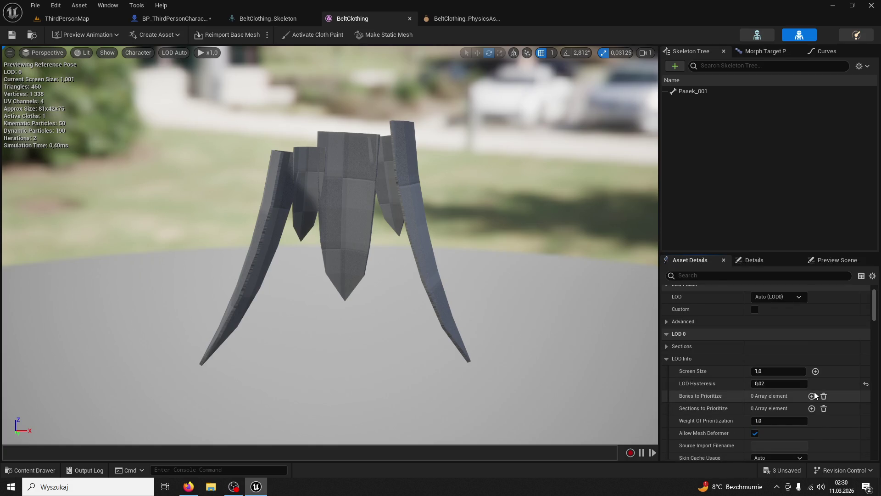
pyautogui.scroll(-3, 809, 393)
pyautogui.scroll(-10, 803, 388)
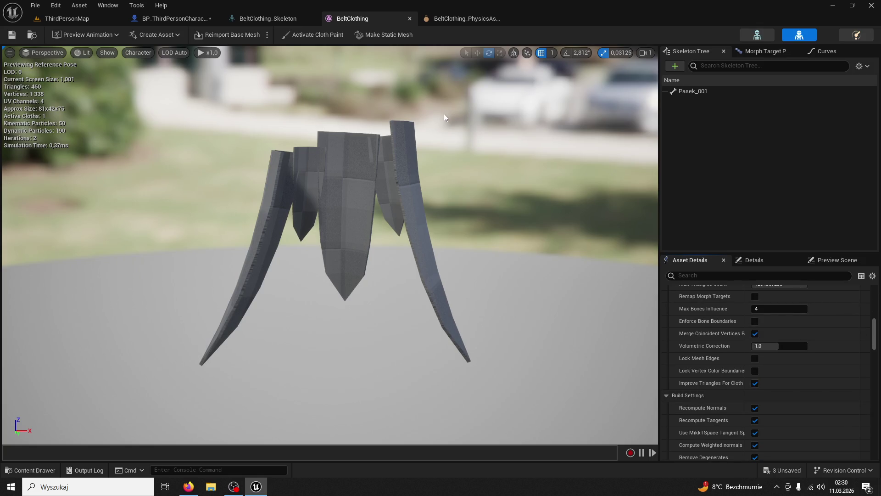
pyautogui.click(176, 19)
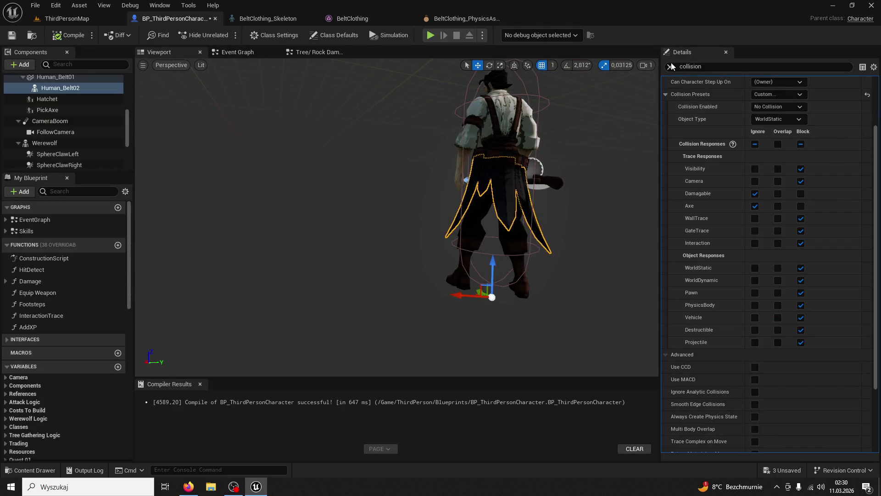
# Select the Human_Belt01 component and locate its collision settings in Details.
pyautogui.scroll(2, 840, 175)
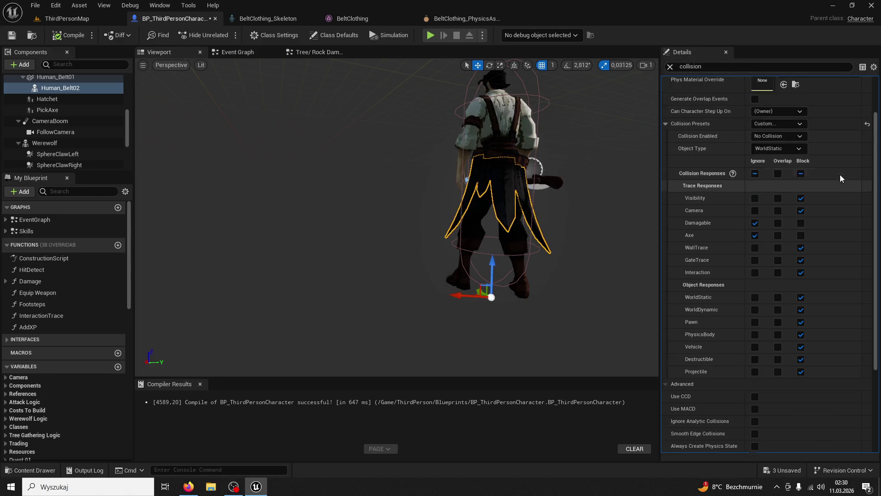
pyautogui.scroll(-5, 845, 184)
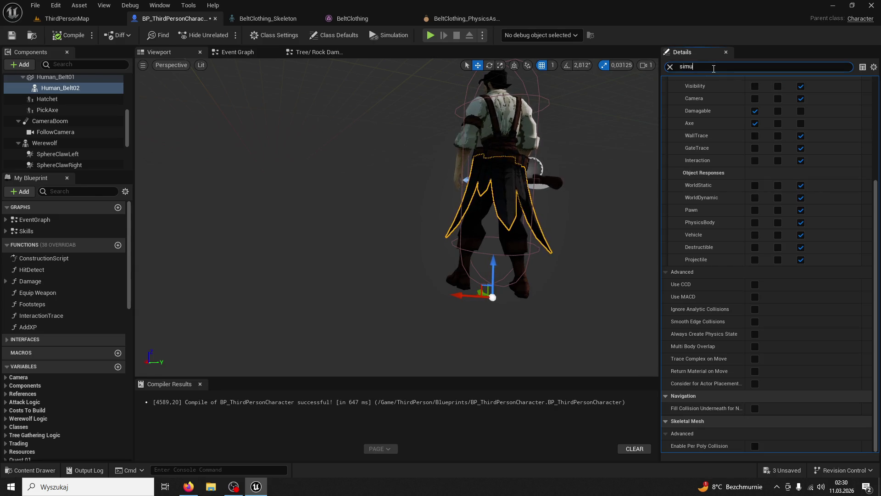
pyautogui.write('late')
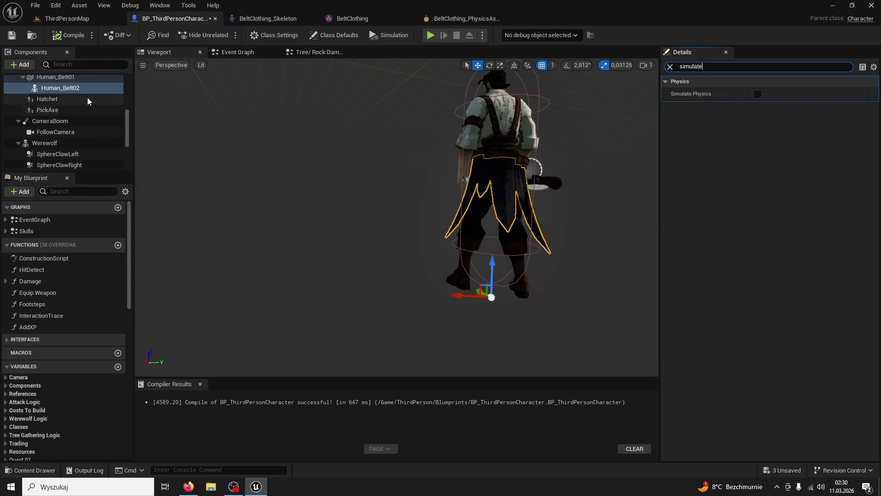
pyautogui.click(53, 80)
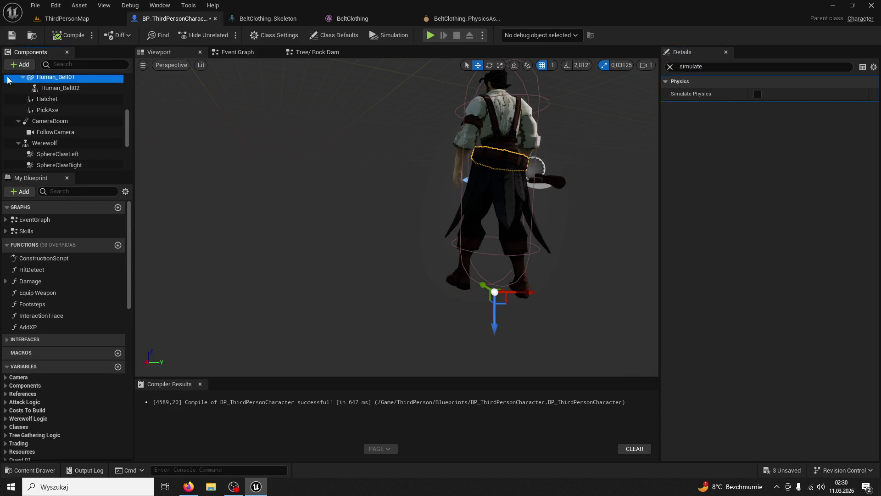
pyautogui.click(670, 67)
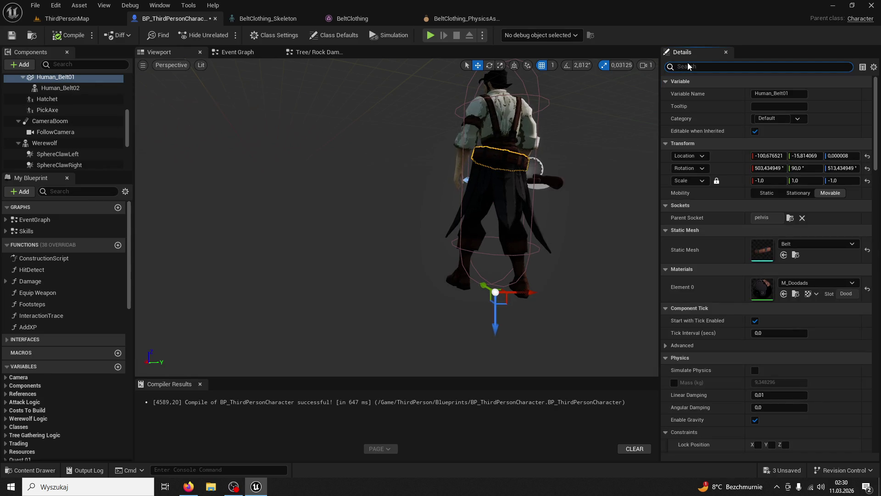
pyautogui.write('collision')
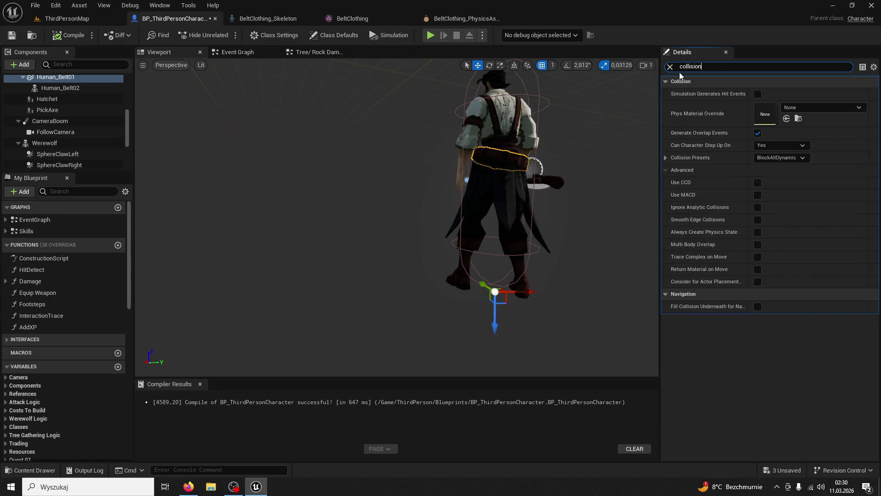
# Set Human_Belt01's collision preset to NoCollision, compile, and play-test ThirdPersonMap.
pyautogui.click(716, 156)
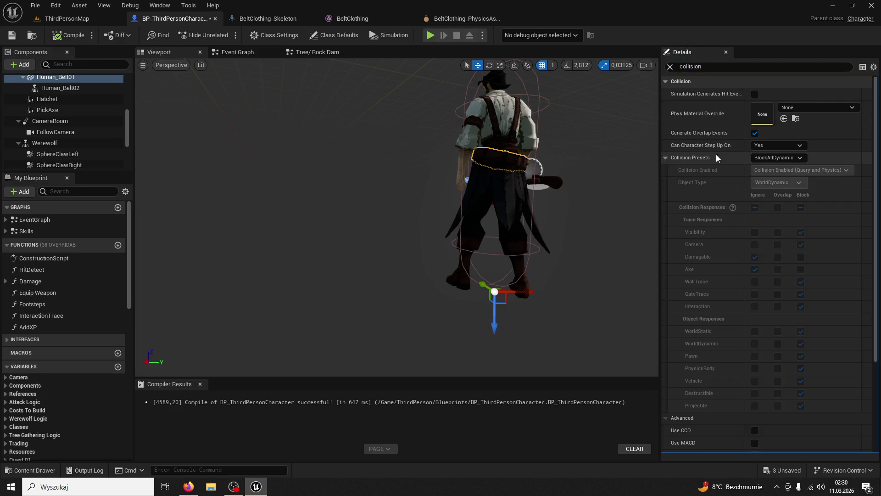
pyautogui.click(801, 159)
pyautogui.click(768, 184)
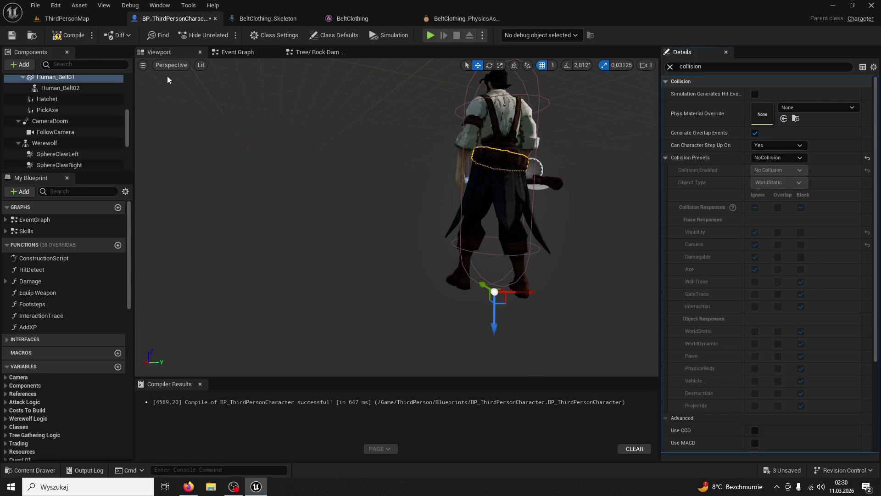
pyautogui.click(71, 35)
pyautogui.click(73, 21)
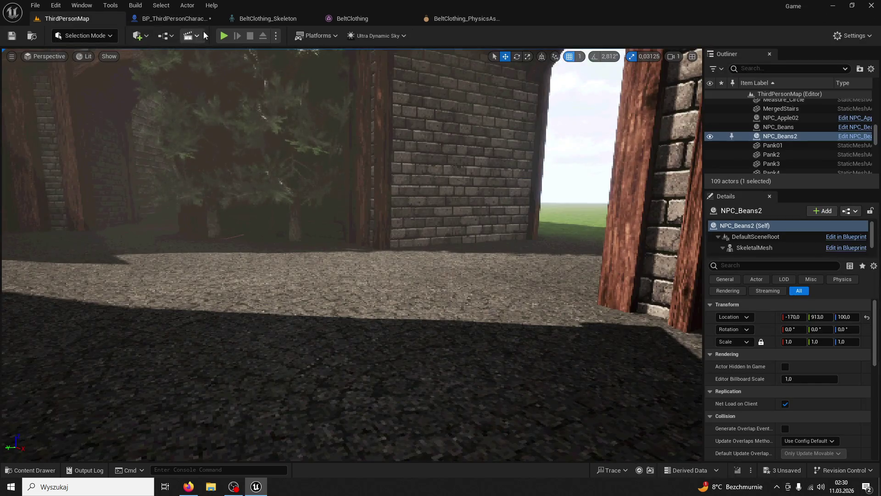
pyautogui.click(224, 35)
# Run the character to the Beans NPC, launch it with skill 1, swing the axe, then stop and dismiss the errors.
pyautogui.press('w')
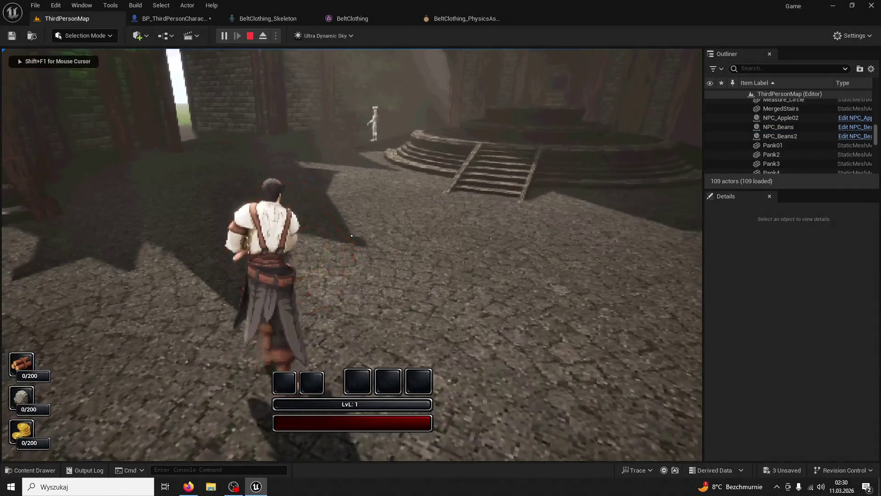
pyautogui.press('w')
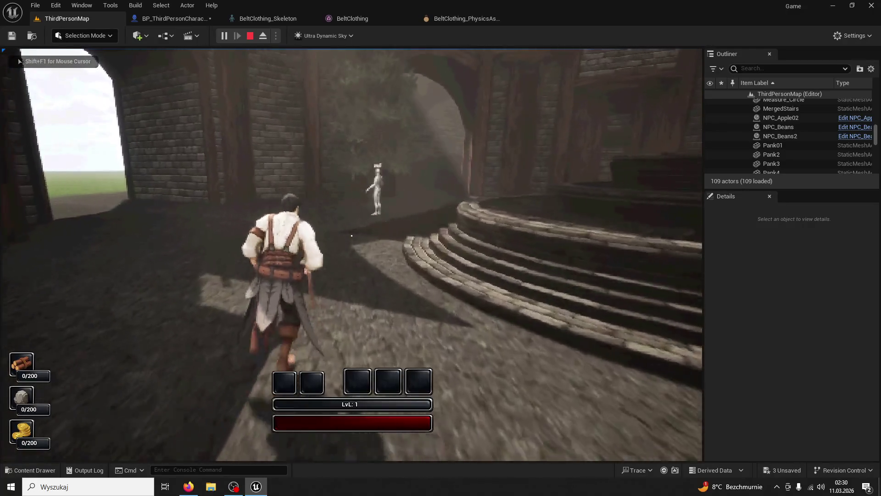
pyautogui.press('w')
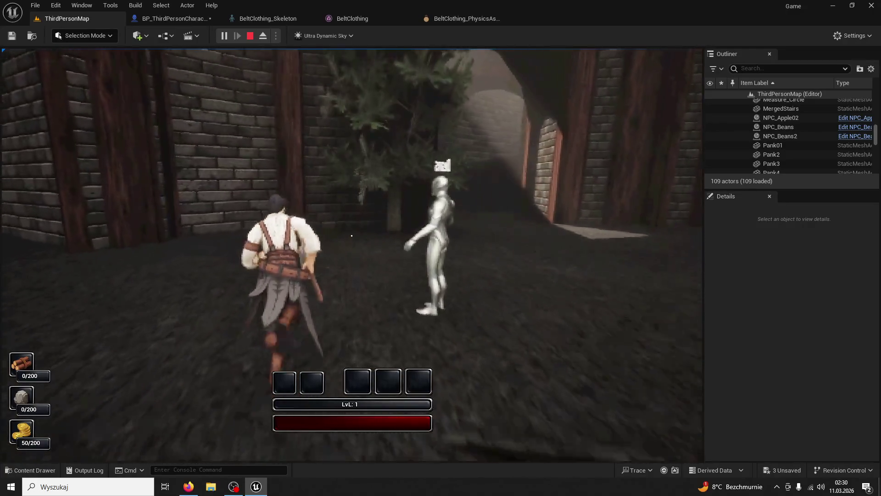
pyautogui.press('1')
pyautogui.press('1')
pyautogui.press('1')
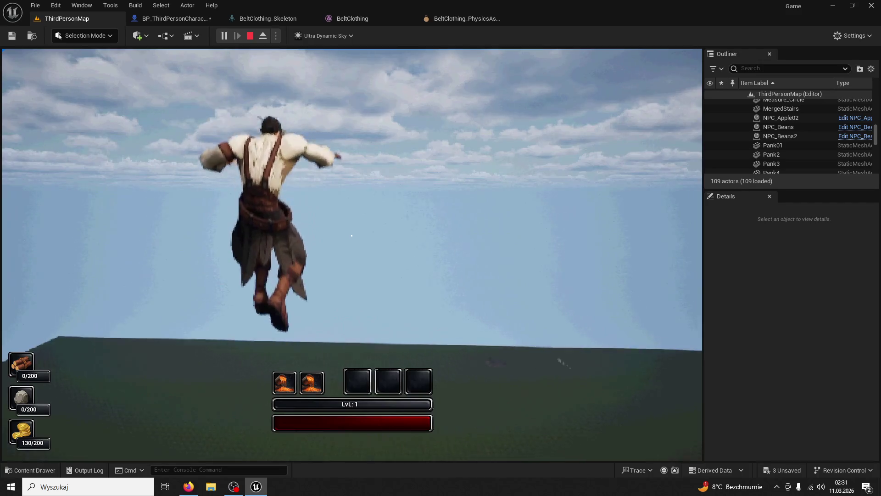
pyautogui.press('1')
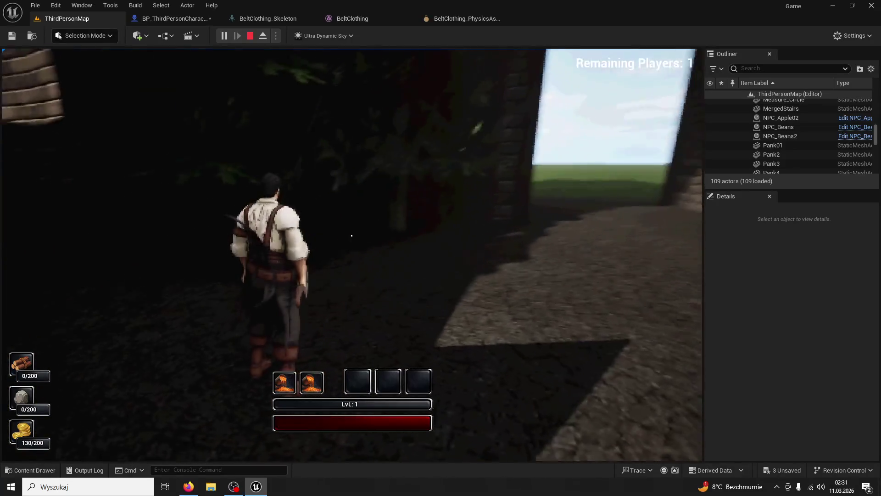
pyautogui.press('w')
pyautogui.press('w')
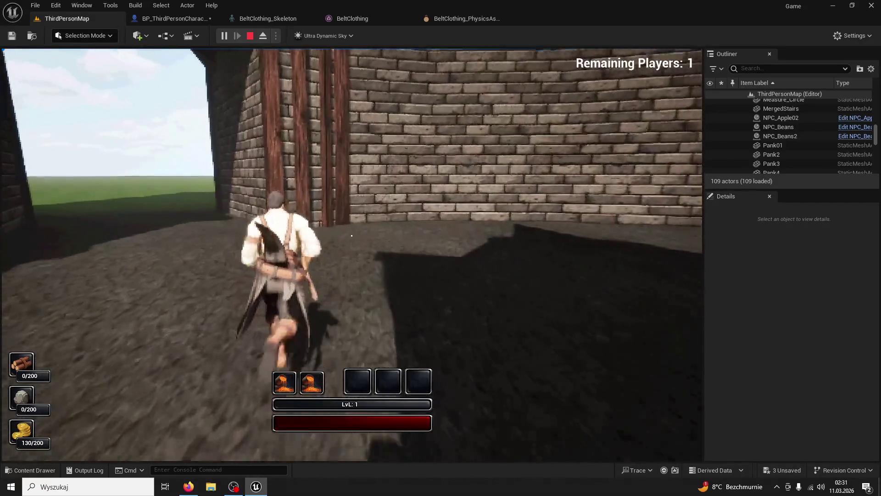
pyautogui.press('Escape')
pyautogui.click(661, 108)
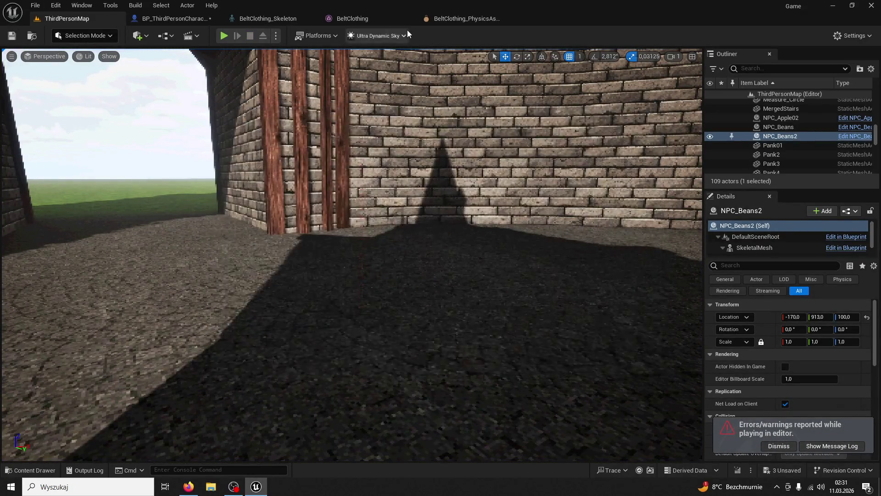
# Undo Human_Belt01's collision back to BlockAllDynamic and recompile BP_ThirdPersonCharacter.
pyautogui.click(428, 20)
pyautogui.click(195, 19)
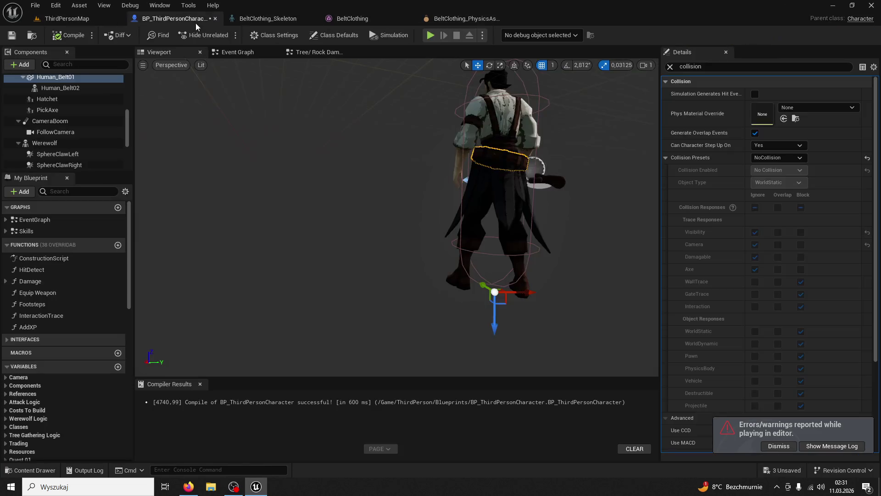
pyautogui.hotkey('ctrl', 'z')
pyautogui.hotkey('ctrl', 'z')
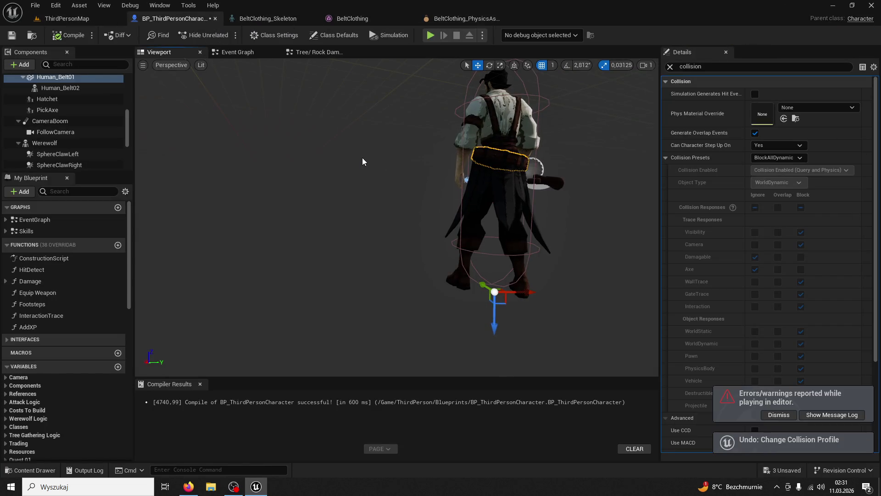
pyautogui.click(62, 87)
pyautogui.click(61, 78)
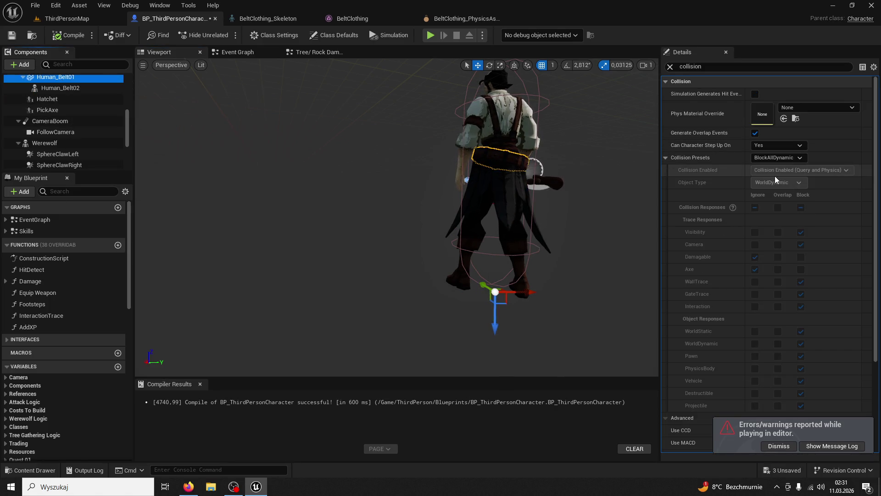
pyautogui.click(56, 38)
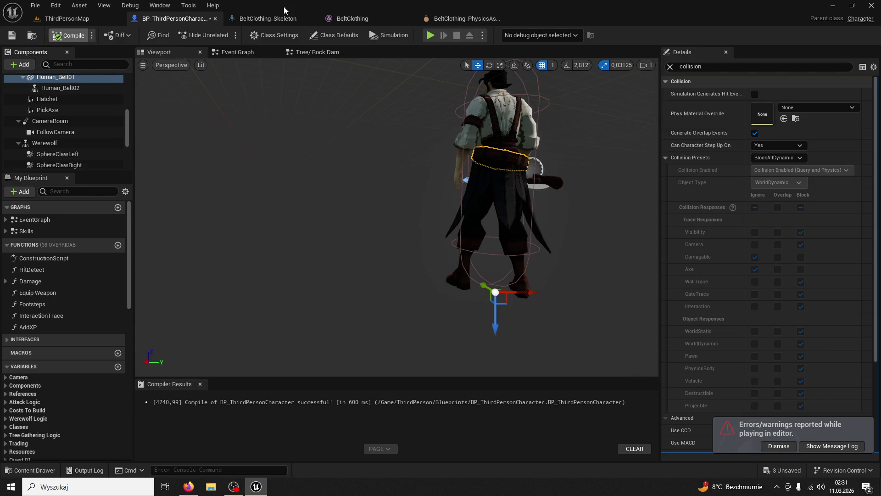
# Close the BeltClothing_Skeleton, BeltClothing and BeltClothing_PhysicsAsset editors, then select the character mesh.
pyautogui.click(294, 19)
pyautogui.click(309, 20)
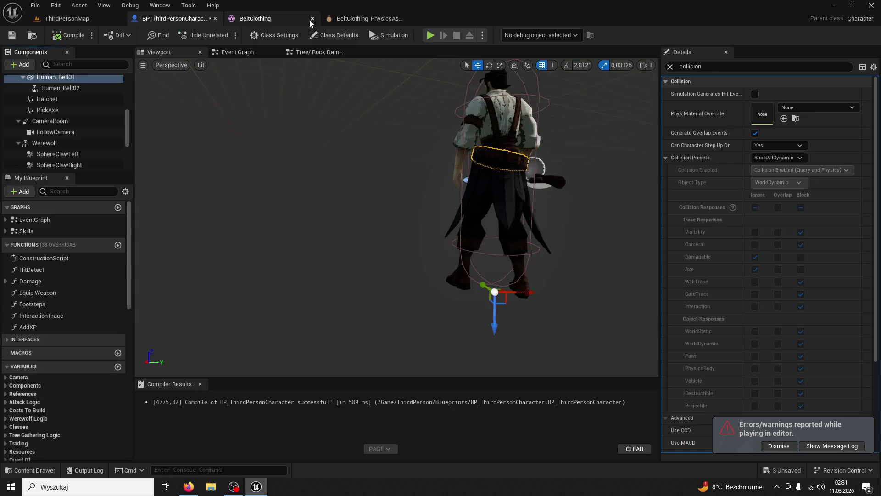
pyautogui.click(311, 20)
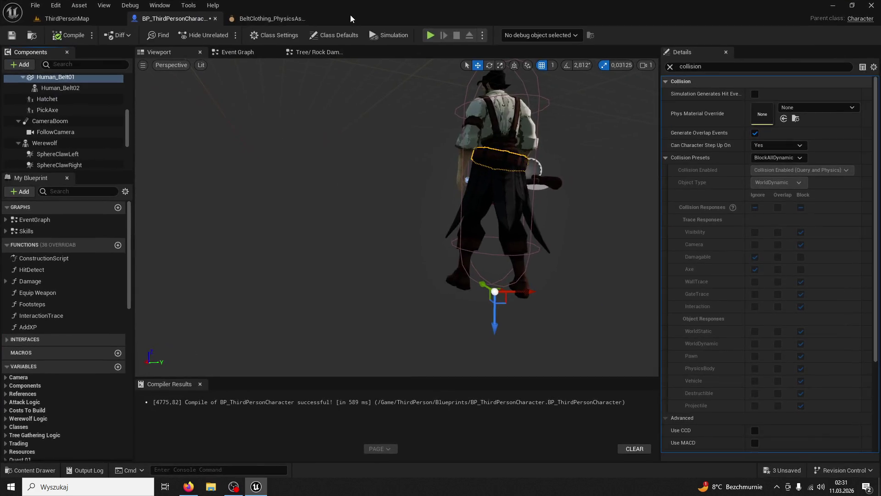
pyautogui.click(312, 18)
pyautogui.click(312, 19)
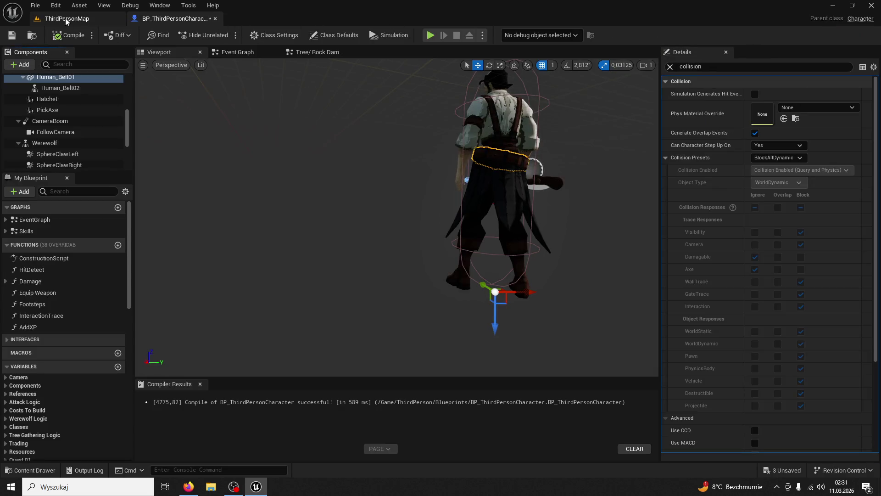
pyautogui.click(519, 200)
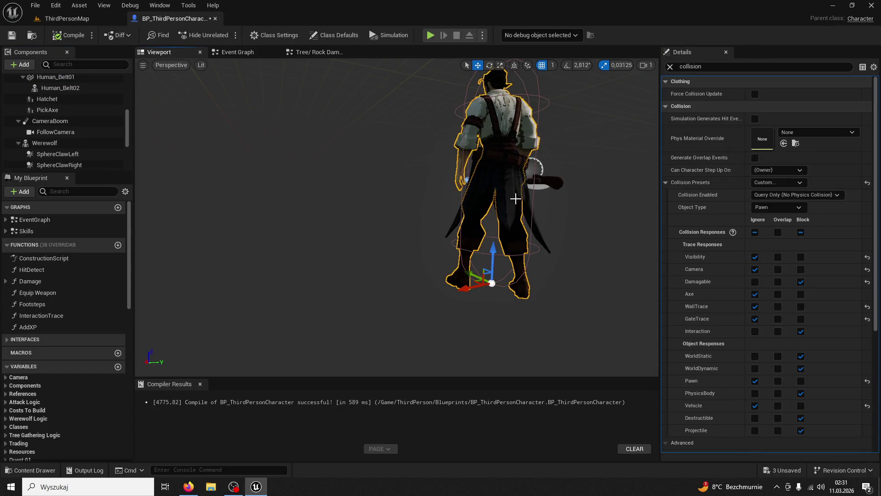
# Select Human_Belt02, filter the Details panel for 'visi' and uncheck Rendering > Visible.
pyautogui.click(516, 199)
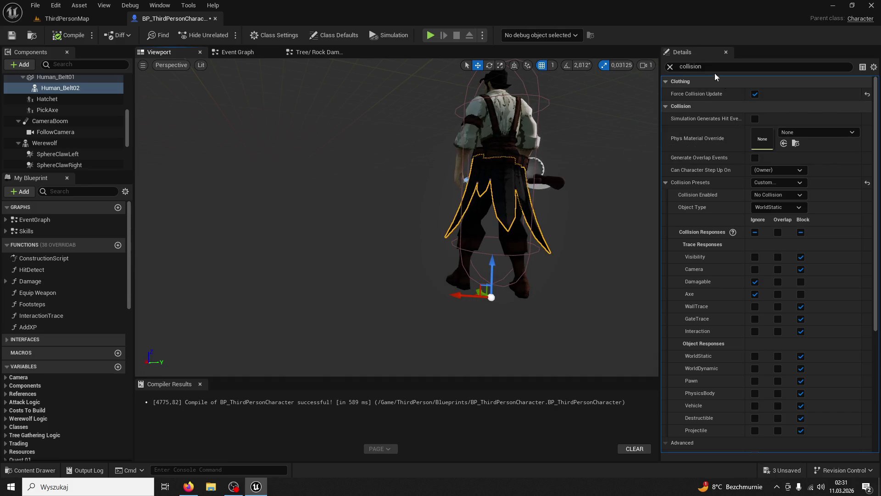
pyautogui.write('hide')
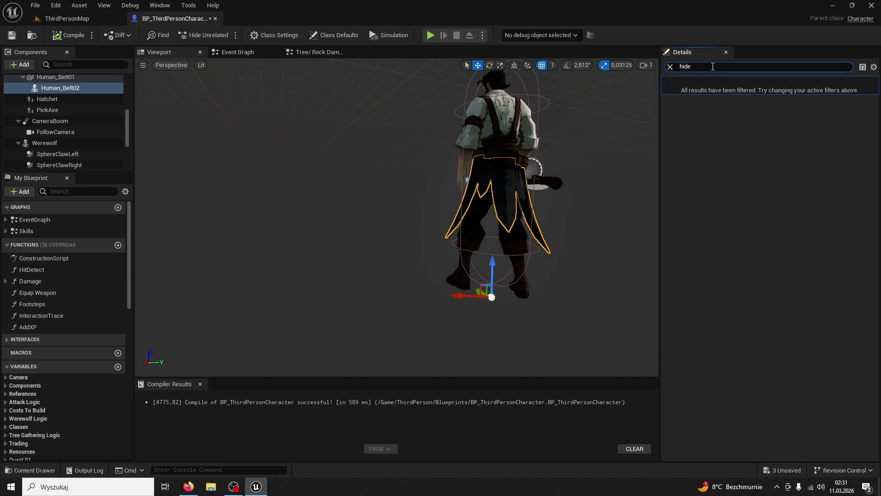
pyautogui.doubleClick(713, 66)
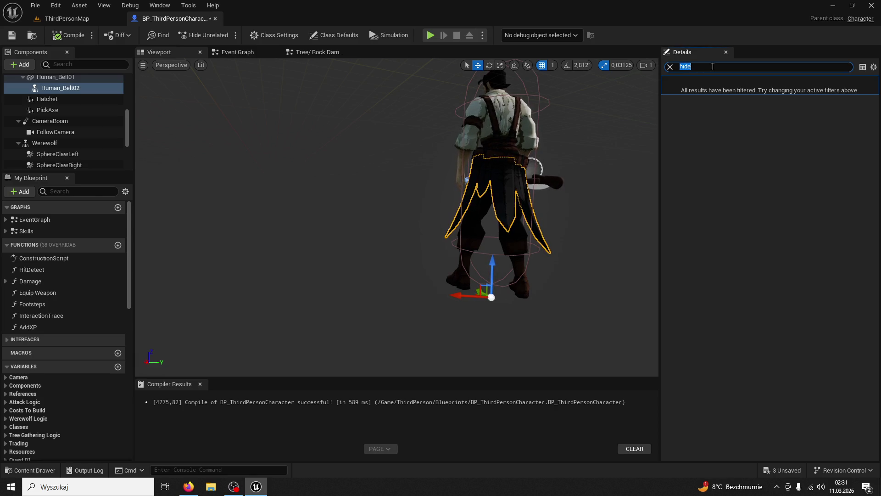
pyautogui.write('sup')
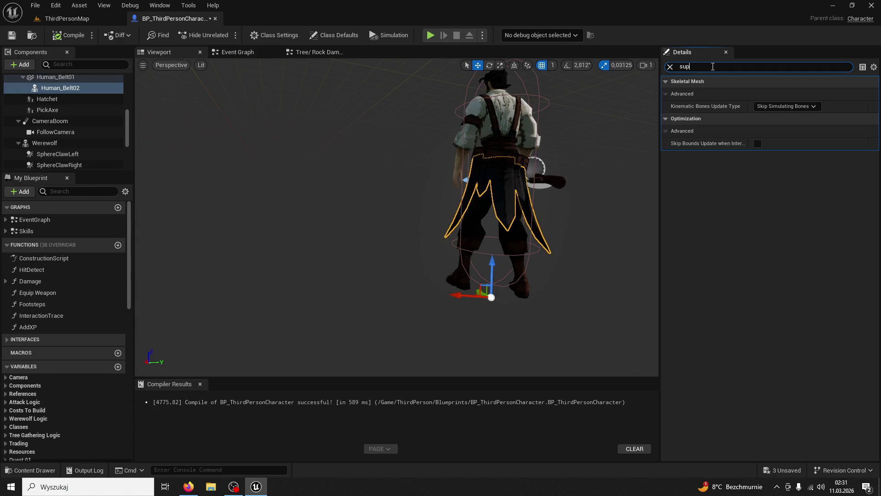
pyautogui.hotkey('ctrl', 'a')
pyautogui.press('BackSpace')
pyautogui.hotkey('ctrl', 'z')
pyautogui.press('BackSpace')
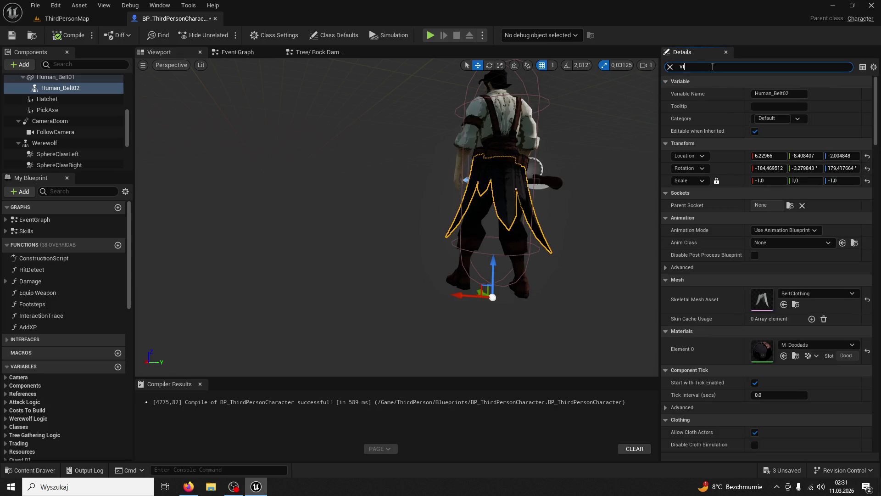
pyautogui.write('si')
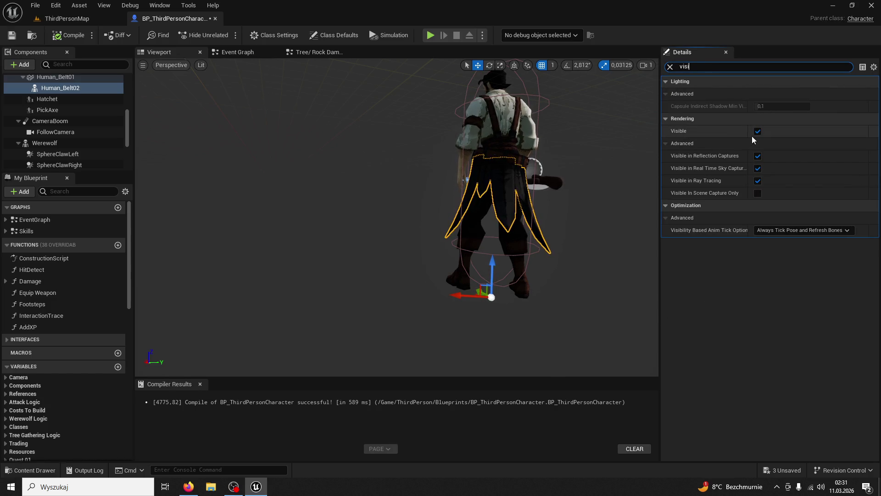
pyautogui.click(758, 131)
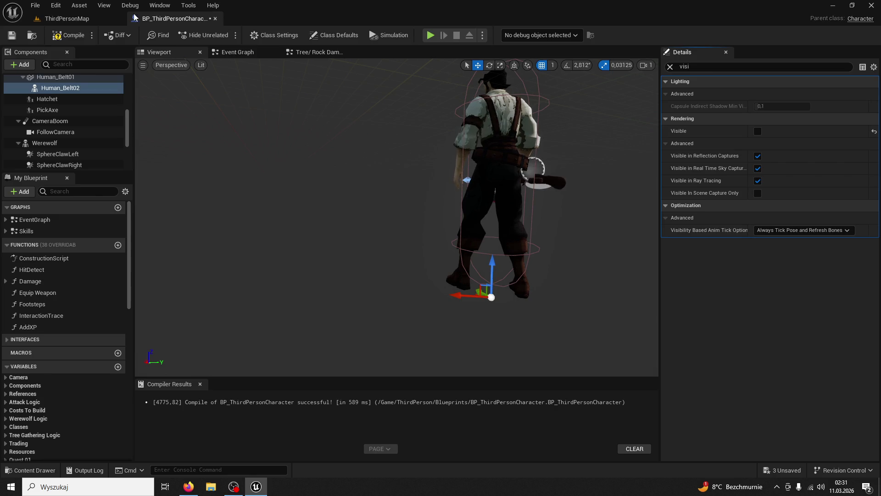
pyautogui.click(67, 18)
pyautogui.click(170, 19)
# Play ThirdPersonMap, run up the stairs, through the archway and back, then stop.
pyautogui.click(75, 18)
pyautogui.click(224, 36)
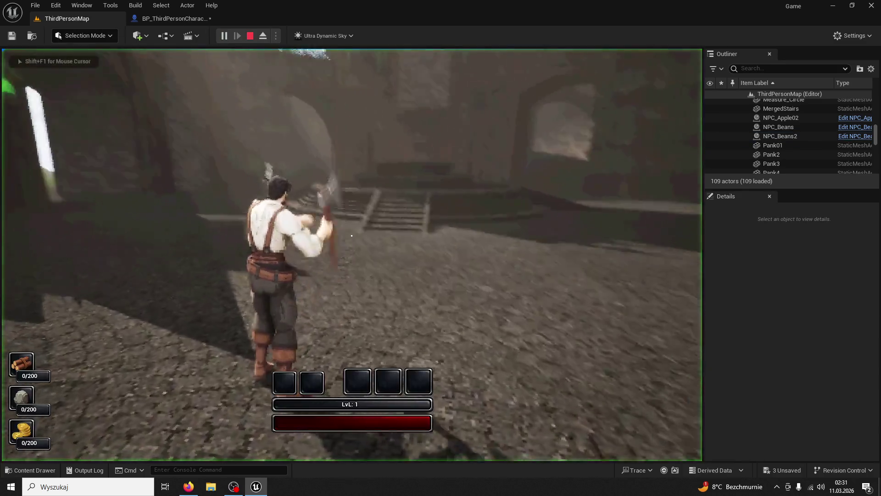
pyautogui.press('w')
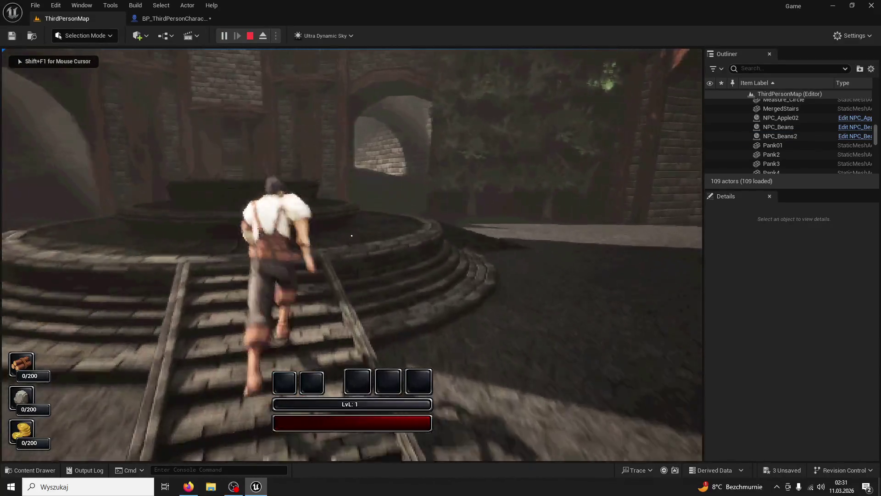
pyautogui.press('w')
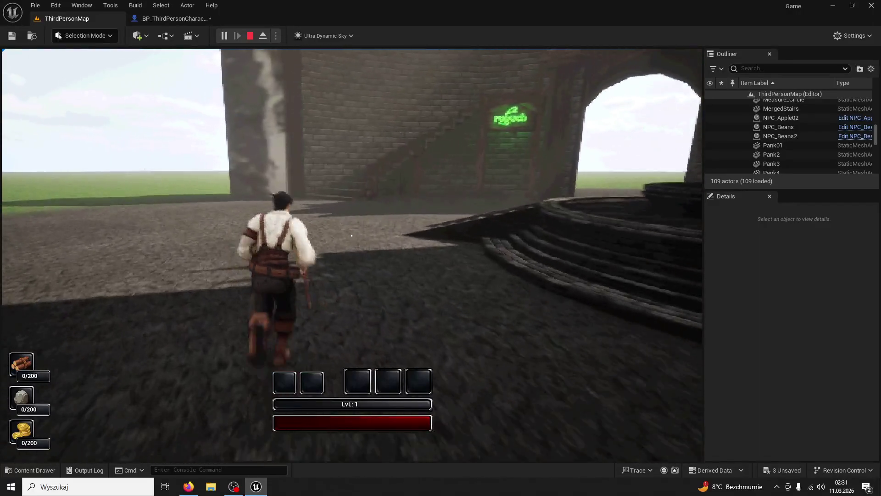
pyautogui.press('Escape')
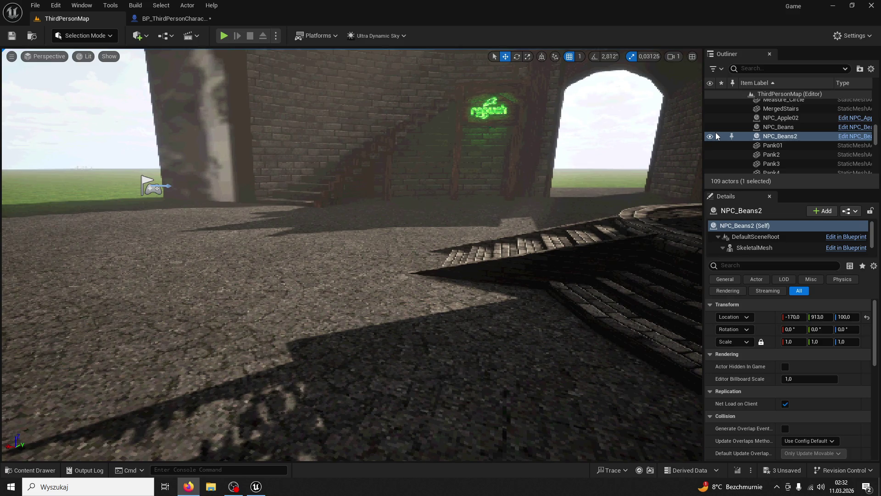
# Return to BP_ThirdPersonCharacter and orbit to a close front view of the character.
pyautogui.click(188, 22)
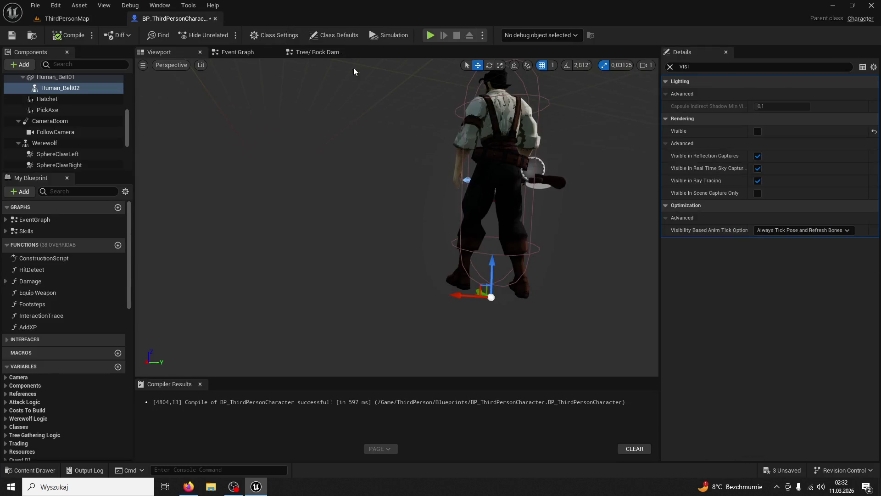
pyautogui.moveTo(401, 117); pyautogui.dragTo(401, 117)
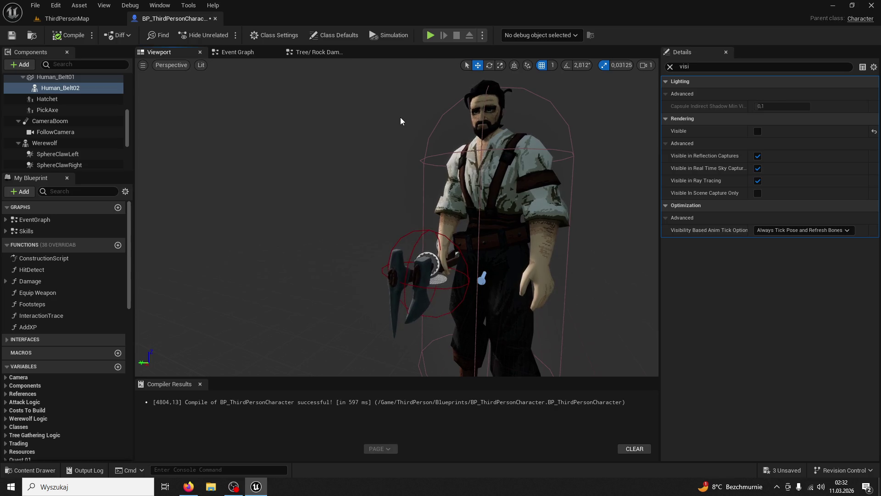